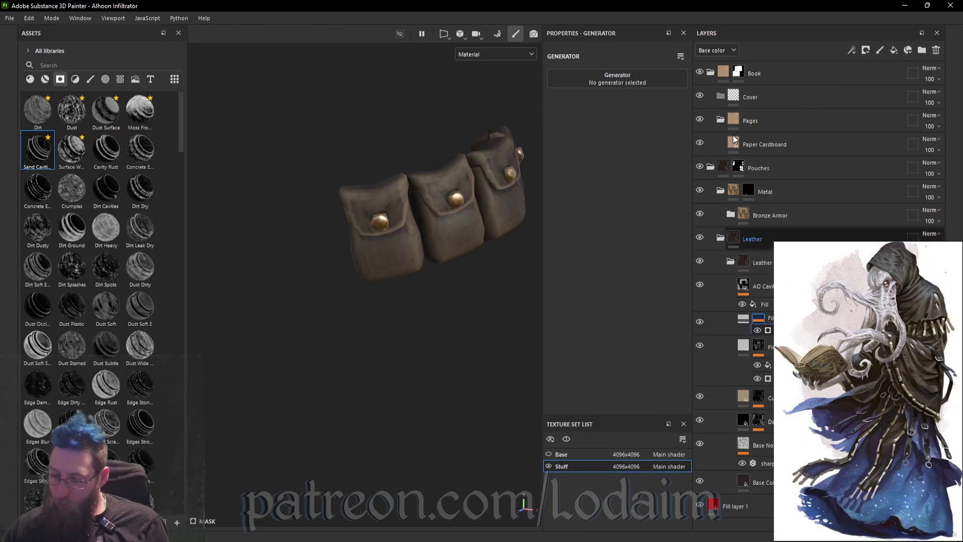
# - Add a Metal Edge Wear generator and select the fill layer in the leather stack
pyautogui.click(618, 79)
pyautogui.click(652, 200)
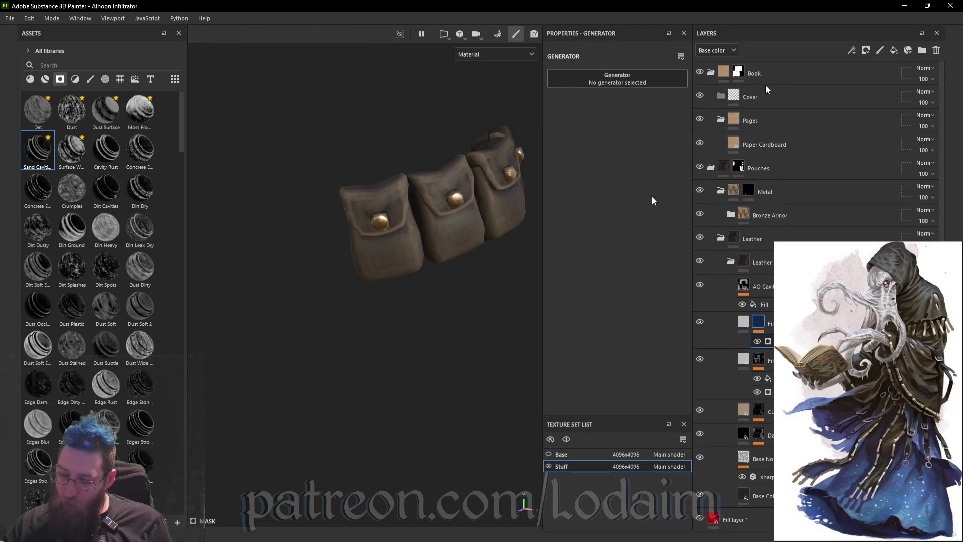
pyautogui.click(749, 359)
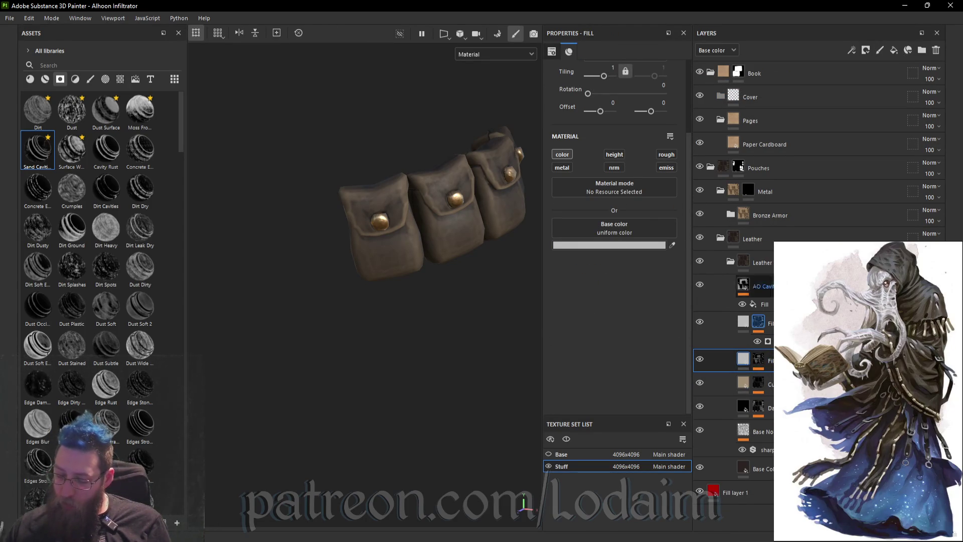
# - Set that leather fill layer's base colour to light red E25A5A
pyautogui.click(623, 245)
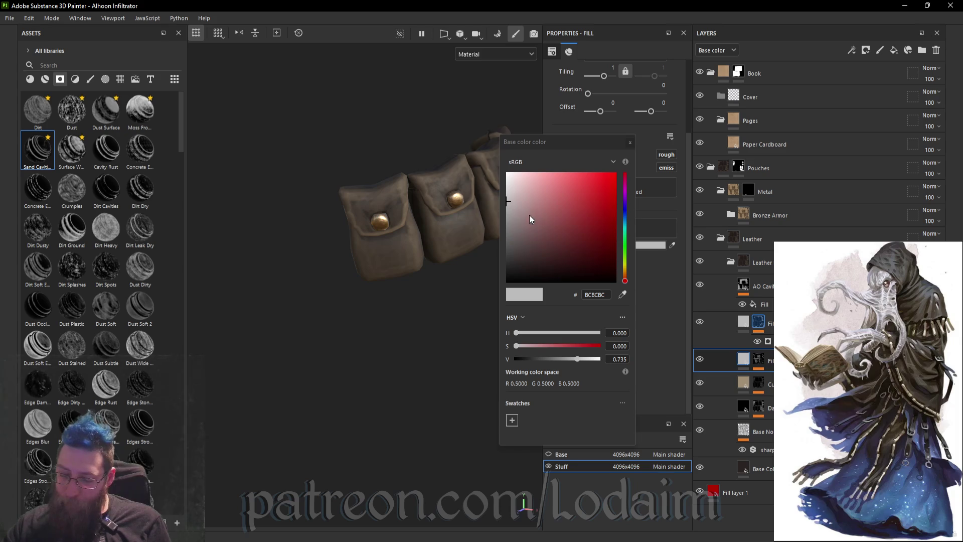
pyautogui.click(507, 226)
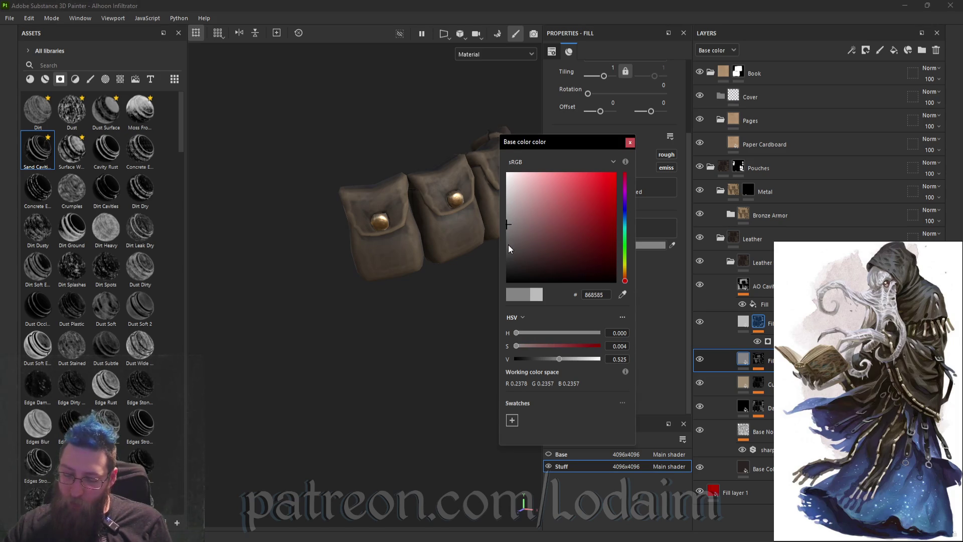
pyautogui.click(508, 247)
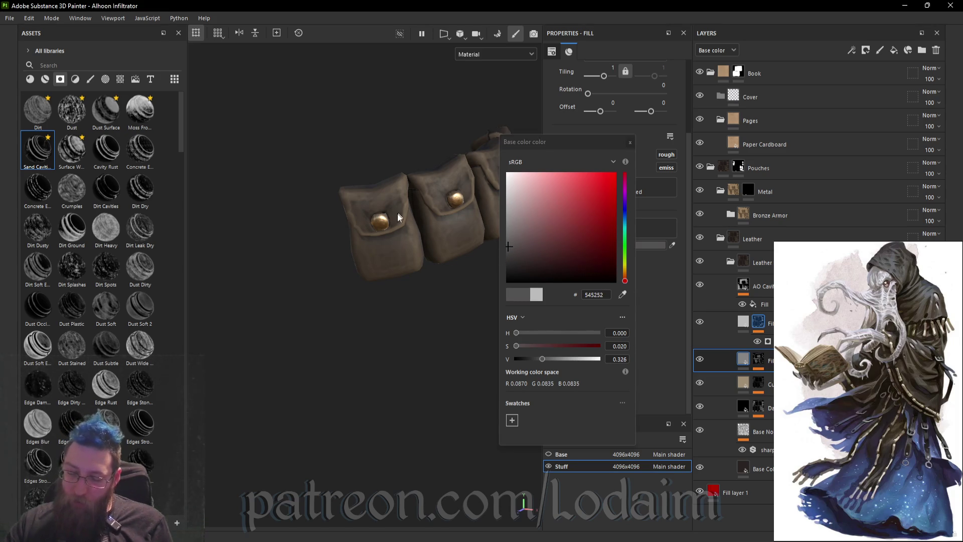
pyautogui.keyDown('alt'); pyautogui.moveTo(398, 213); pyautogui.dragTo(412, 220); pyautogui.keyUp('alt')
pyautogui.scroll(2, 413, 220)
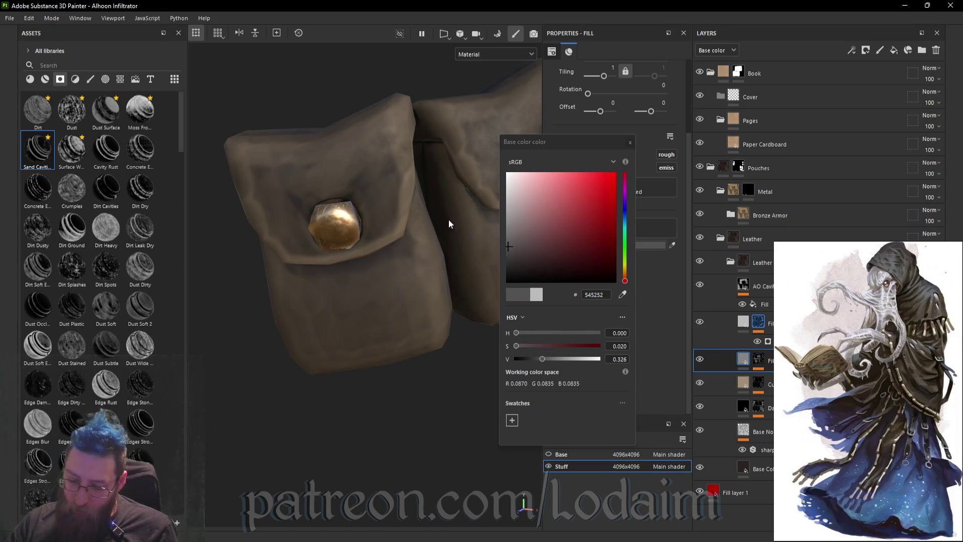
pyautogui.click(551, 272)
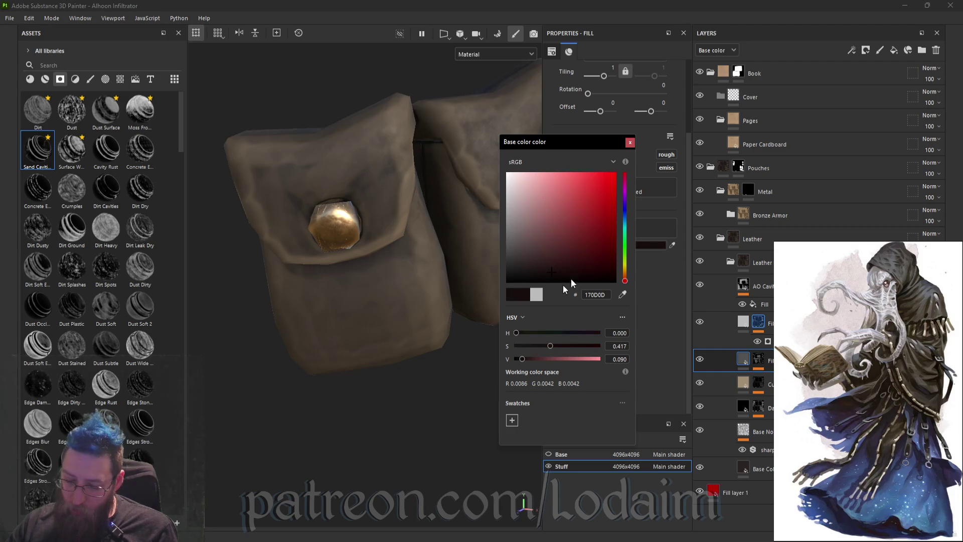
pyautogui.click(605, 204)
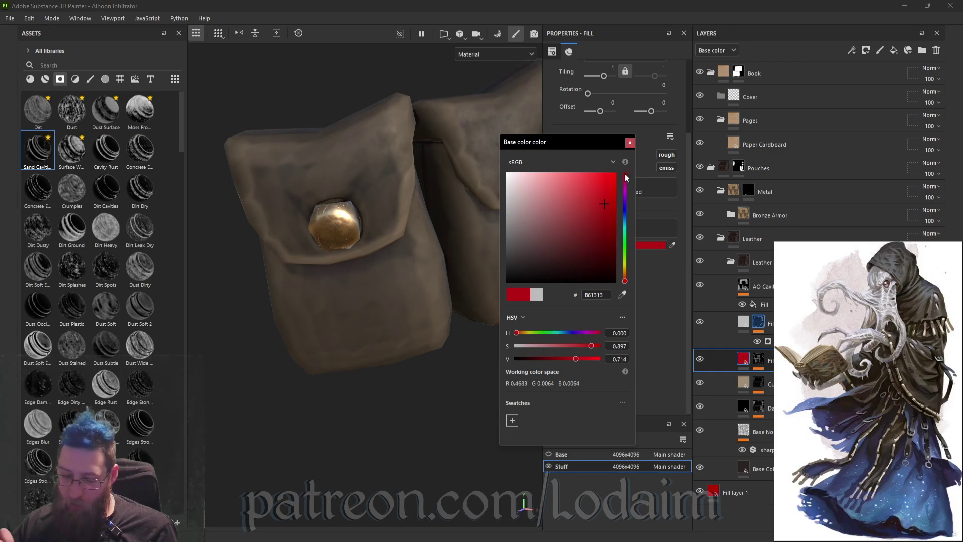
pyautogui.click(595, 177)
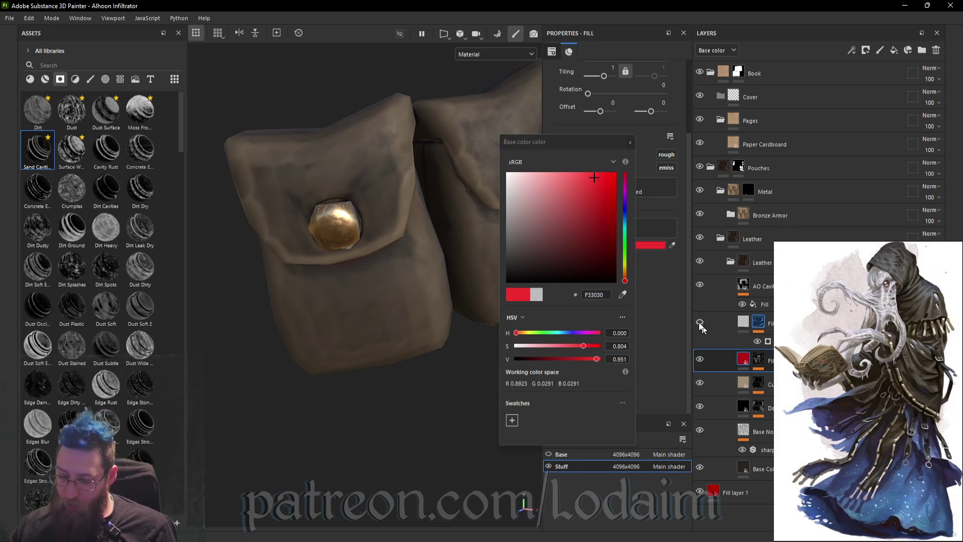
pyautogui.click(572, 184)
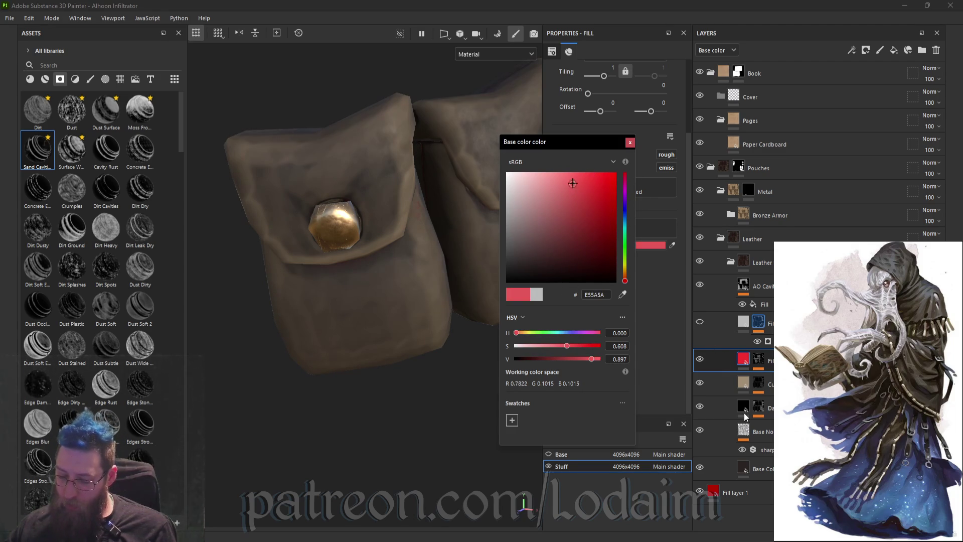
pyautogui.moveTo(482, 221)
pyautogui.keyDown('alt'); pyautogui.mouseDown()
pyautogui.moveTo(437, 194)
pyautogui.moveTo(504, 184)
pyautogui.moveTo(489, 375)
pyautogui.moveTo(390, 351)
pyautogui.moveTo(404, 318)
pyautogui.moveTo(396, 340)
pyautogui.moveTo(333, 387)
pyautogui.moveTo(422, 285)
pyautogui.mouseUp(); pyautogui.keyUp('alt')
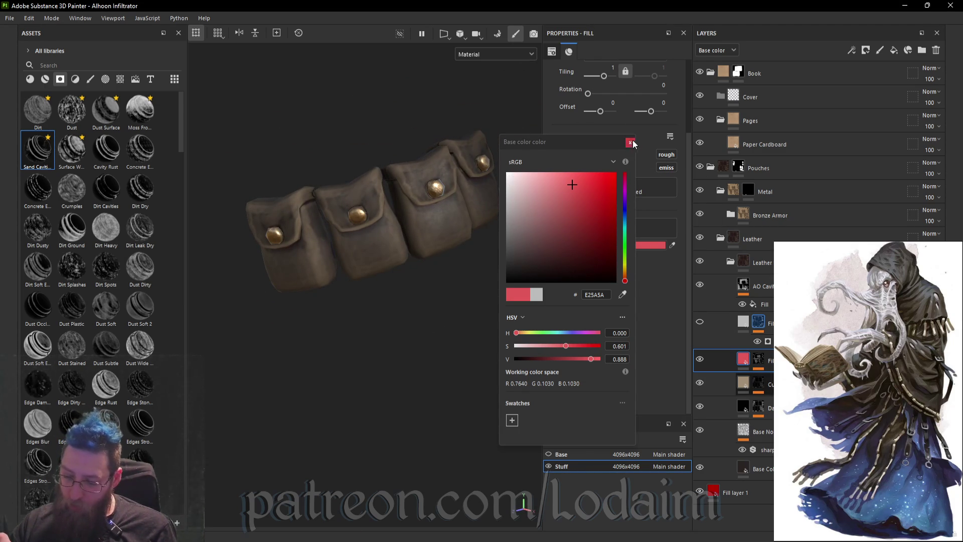
pyautogui.click(630, 142)
# - Unhide the other leather fill layer and select the grey fill layer
pyautogui.click(700, 322)
pyautogui.click(744, 325)
pyautogui.click(624, 245)
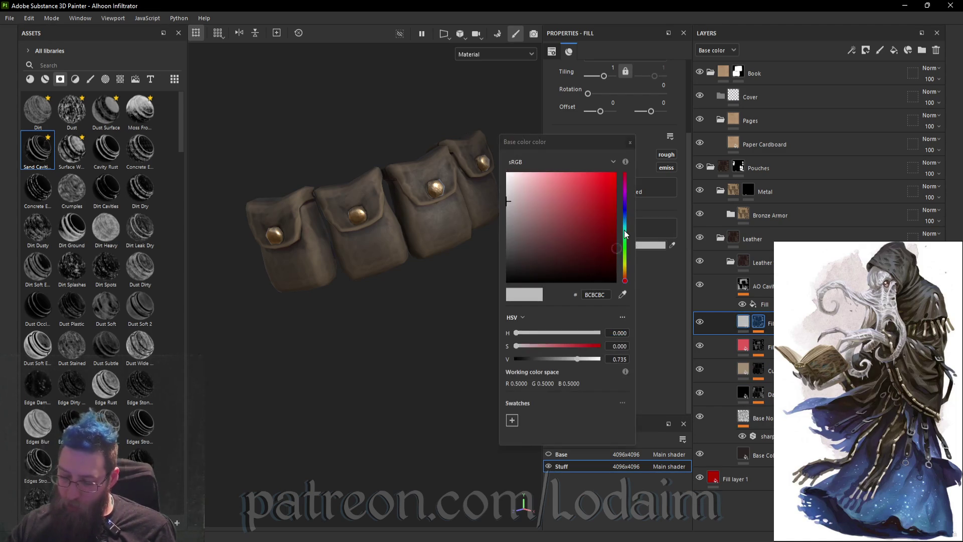
# - Set the upper leather fill's base colour to dark reddish 653F3F
pyautogui.click(586, 360)
pyautogui.moveTo(588, 360); pyautogui.dragTo(585, 360)
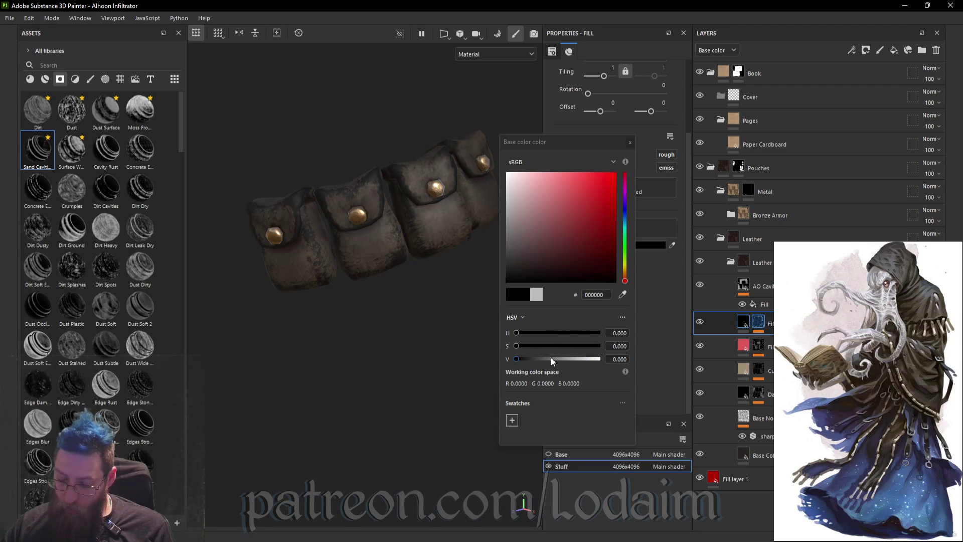
pyautogui.click(550, 360)
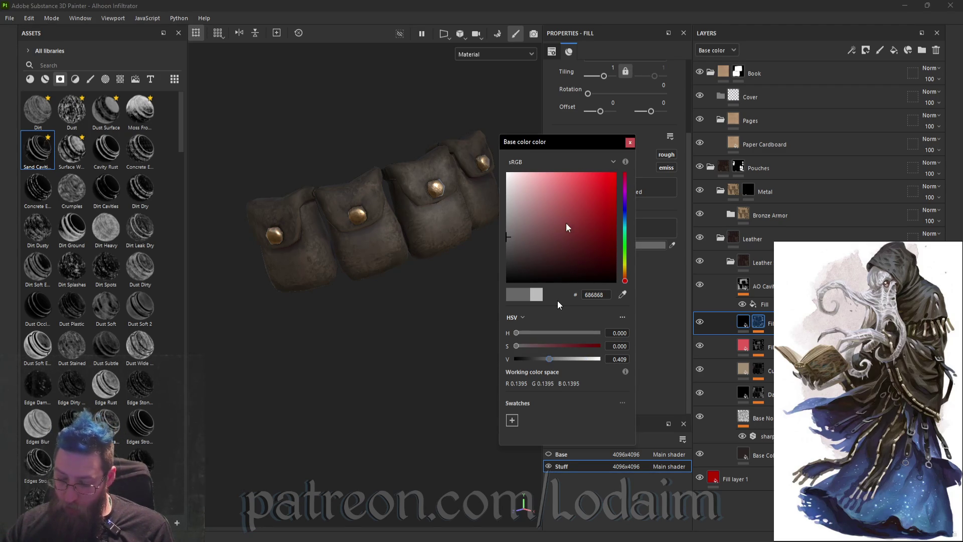
pyautogui.click(567, 240)
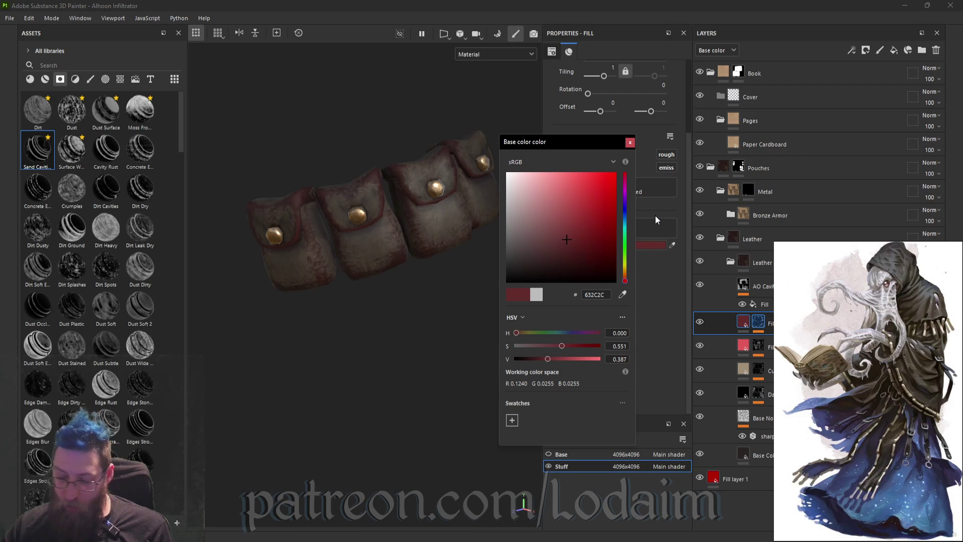
pyautogui.click(547, 239)
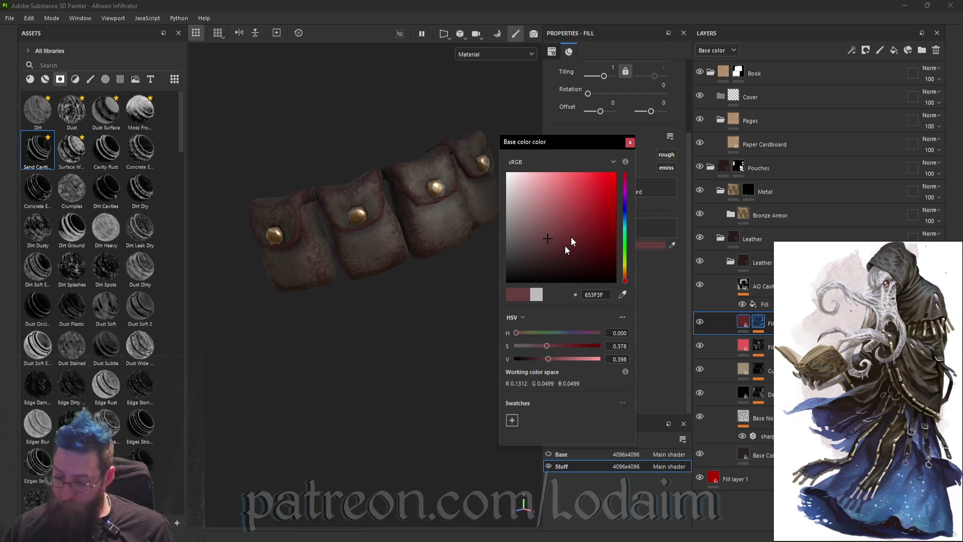
# - Turn the tan fill layer's base colour brown (A18776) and collapse the Leather folder
pyautogui.click(744, 371)
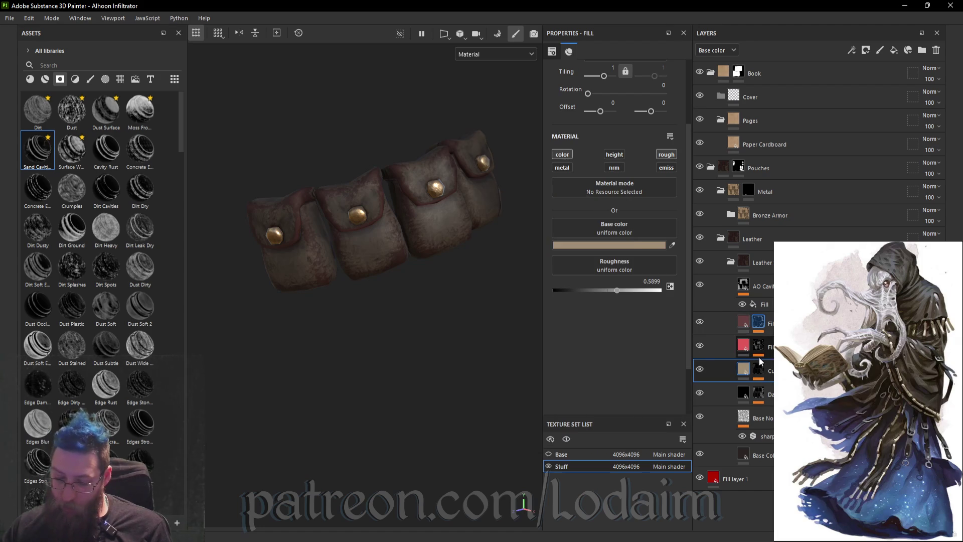
pyautogui.click(633, 244)
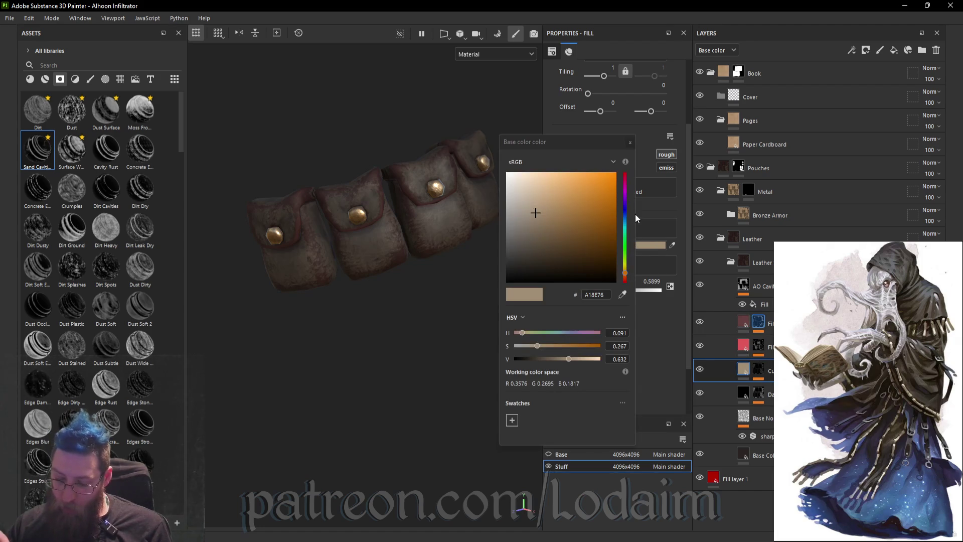
pyautogui.click(630, 276)
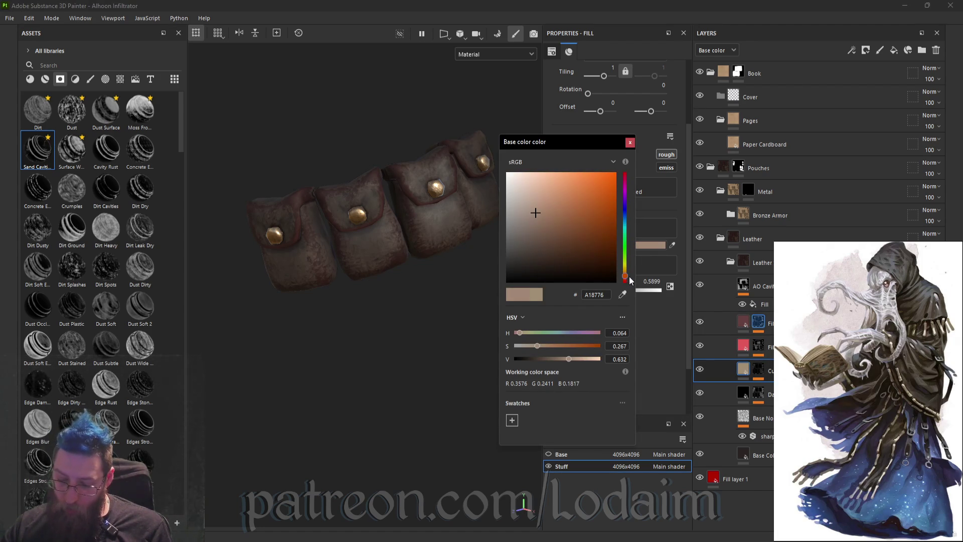
pyautogui.click(552, 221)
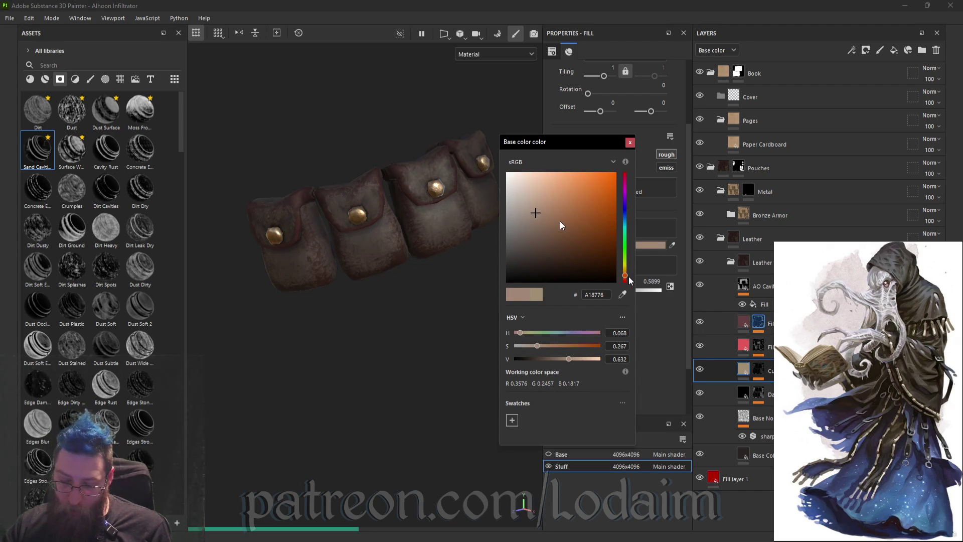
pyautogui.click(630, 143)
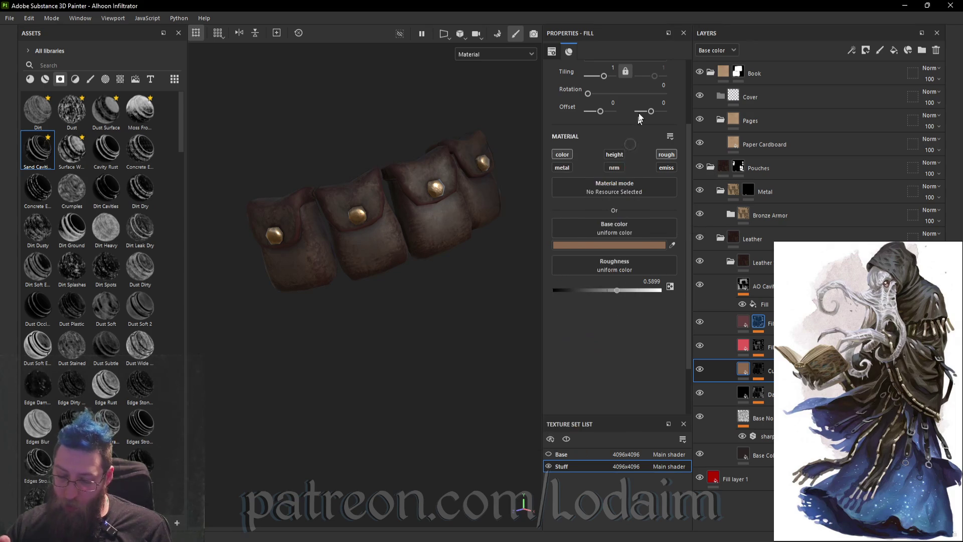
pyautogui.click(721, 238)
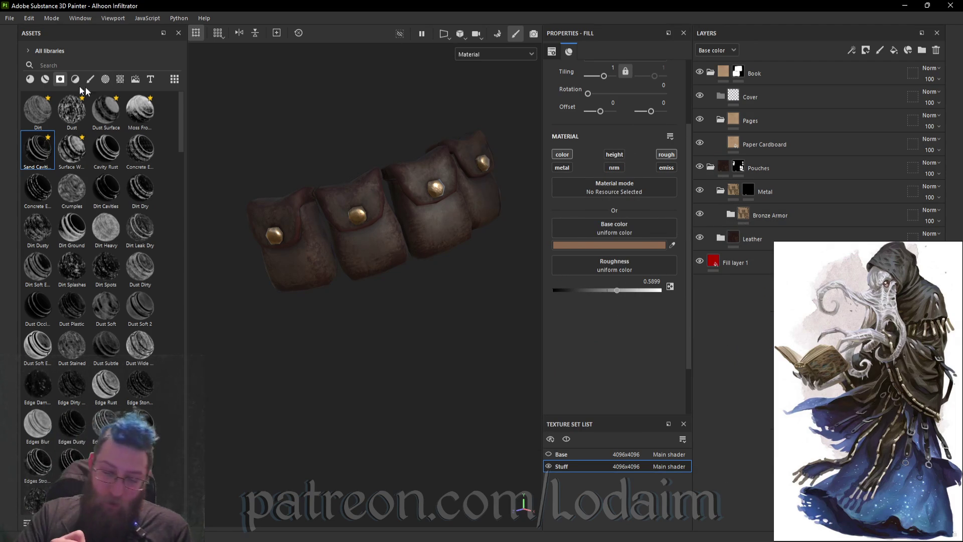
# - Drop the Metal Rust material into the Metal folder and apply the Surface Wear smart mask to it
pyautogui.click(29, 79)
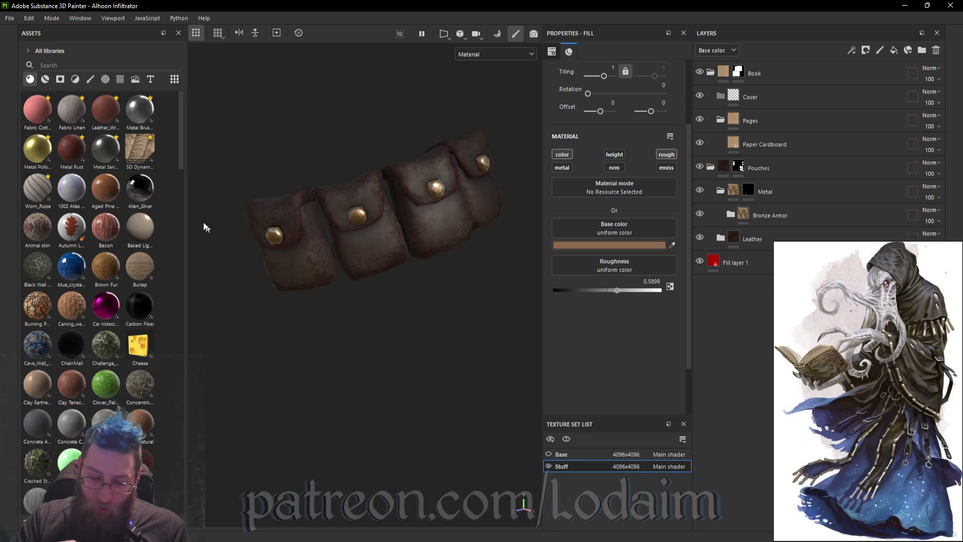
pyautogui.moveTo(72, 148)
pyautogui.mouseDown()
pyautogui.moveTo(746, 242)
pyautogui.moveTo(805, 123)
pyautogui.moveTo(809, 211)
pyautogui.moveTo(811, 190)
pyautogui.mouseUp()
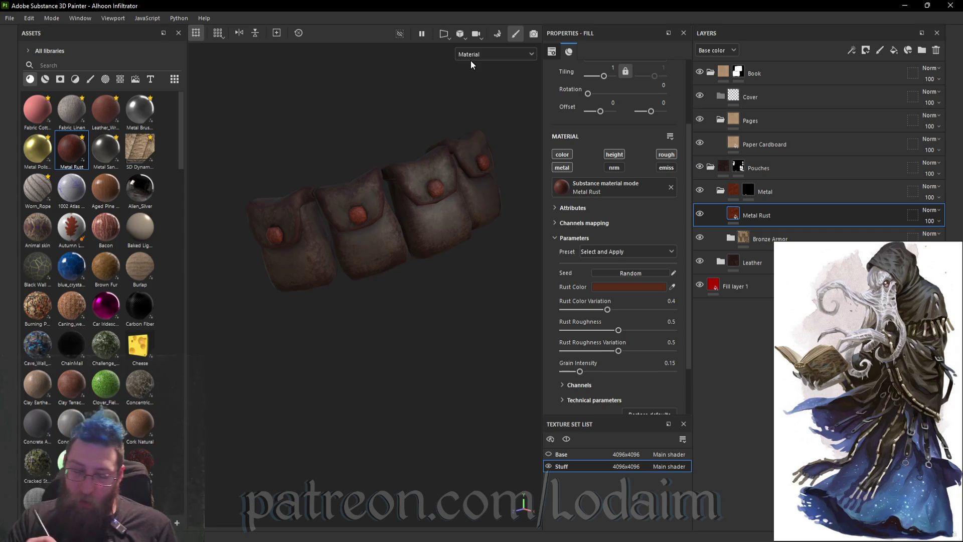
pyautogui.click(62, 80)
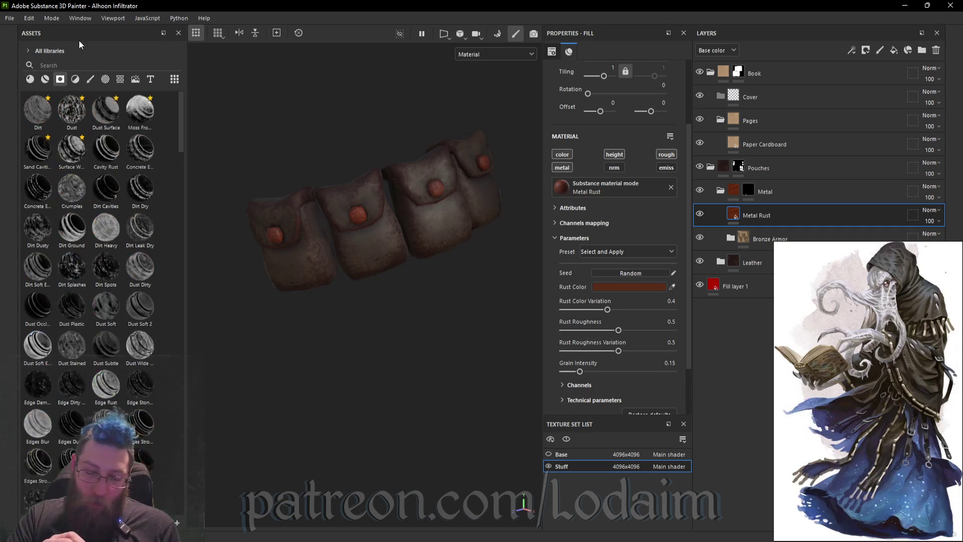
pyautogui.moveTo(79, 146)
pyautogui.mouseDown()
pyautogui.moveTo(585, 346)
pyautogui.moveTo(747, 222)
pyautogui.moveTo(758, 200)
pyautogui.mouseUp()
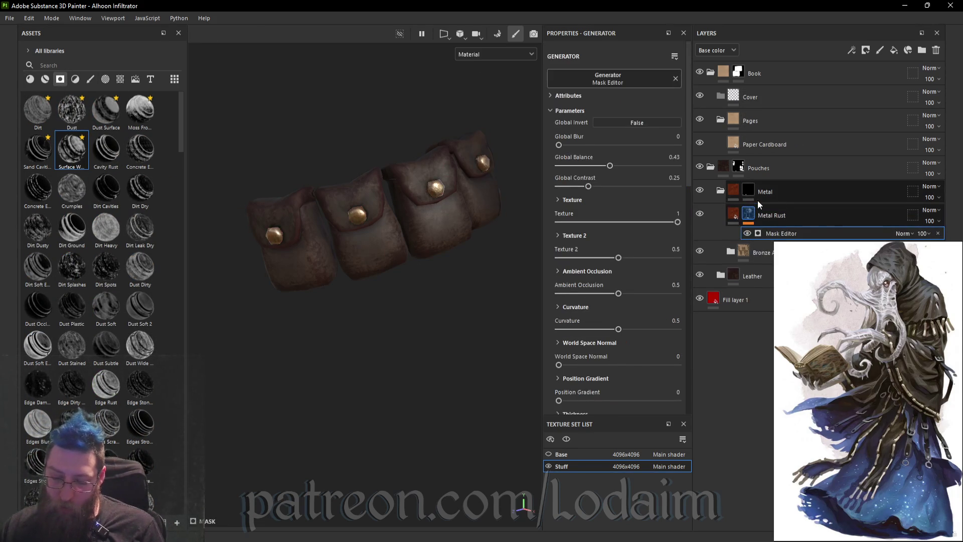
# - Try the Surface Wear mask's Global Balance up to 1, then clear the Metal Rust mask
pyautogui.scroll(1, 451, 200)
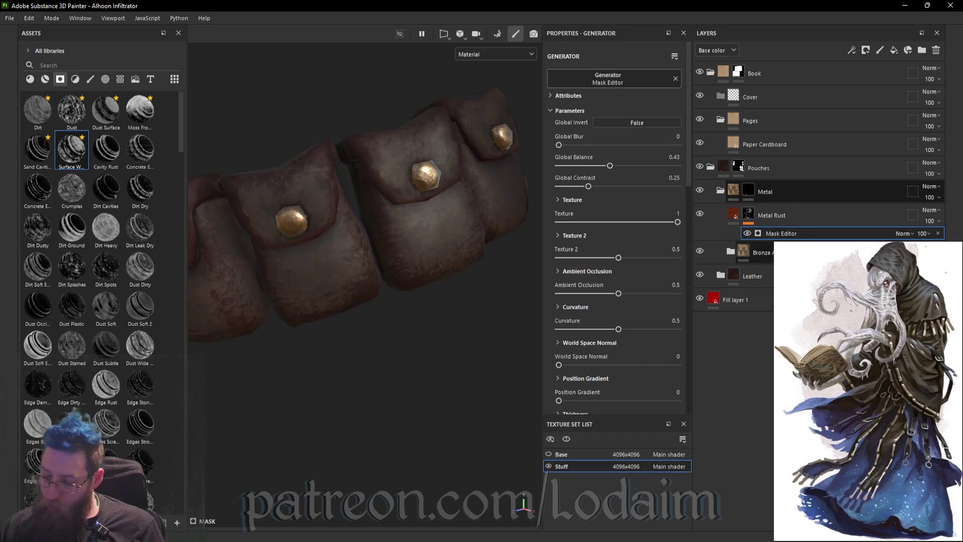
pyautogui.click(651, 166)
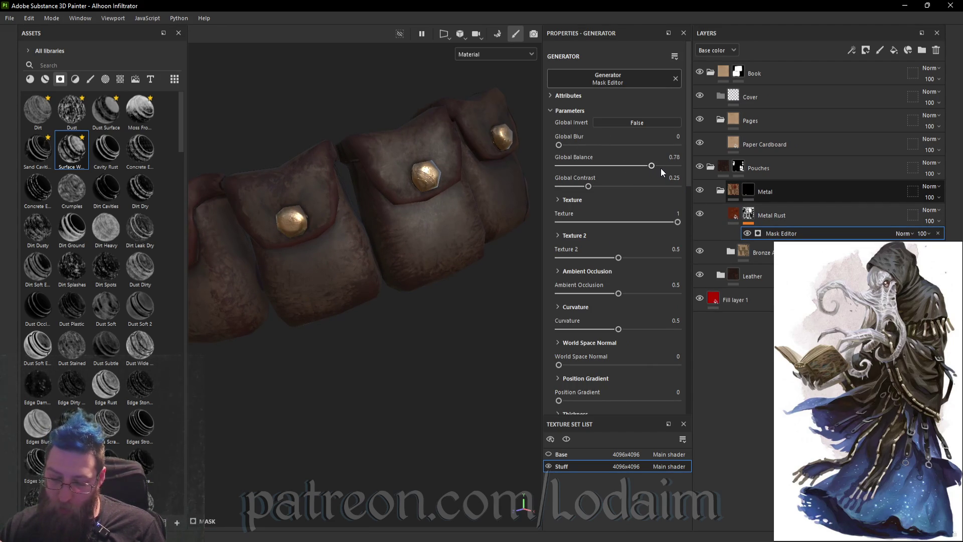
pyautogui.click(683, 165)
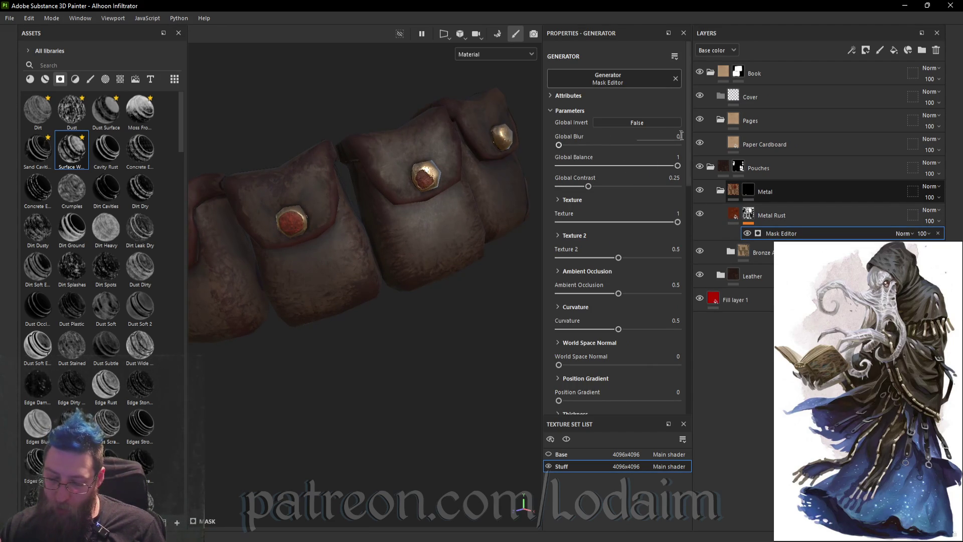
pyautogui.rightClick(749, 214)
pyautogui.click(808, 108)
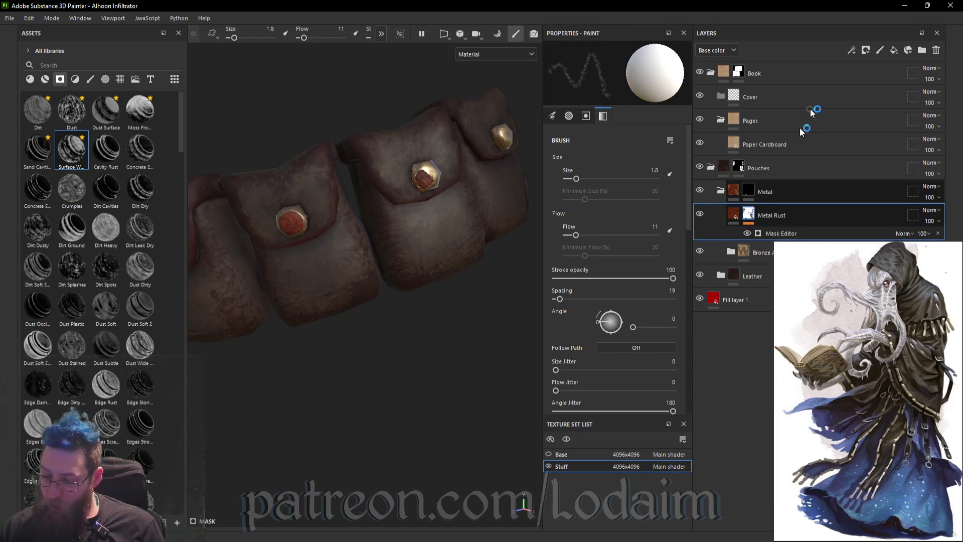
# - Add a Curvature generator to the Metal Rust mask and lower its Global Balance
pyautogui.rightClick(759, 215)
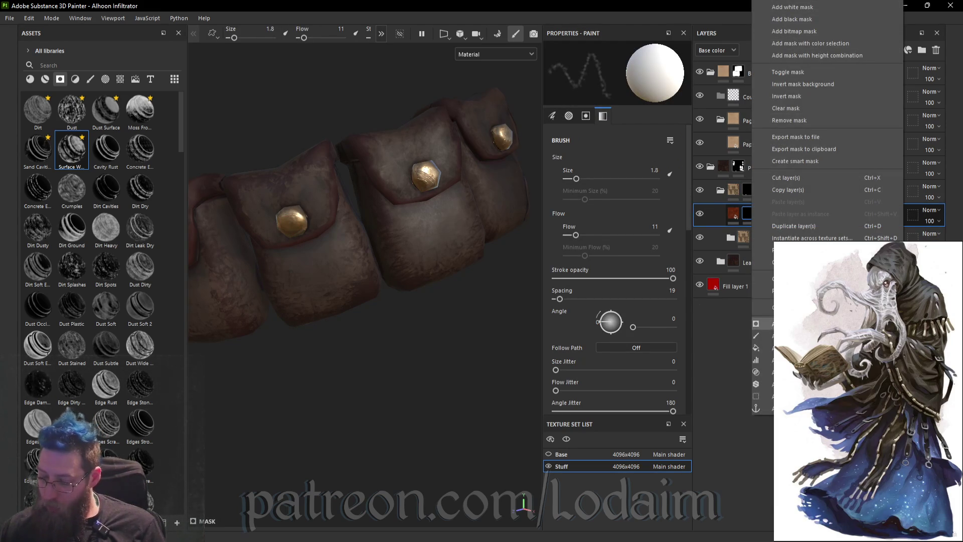
pyautogui.click(765, 323)
pyautogui.click(658, 79)
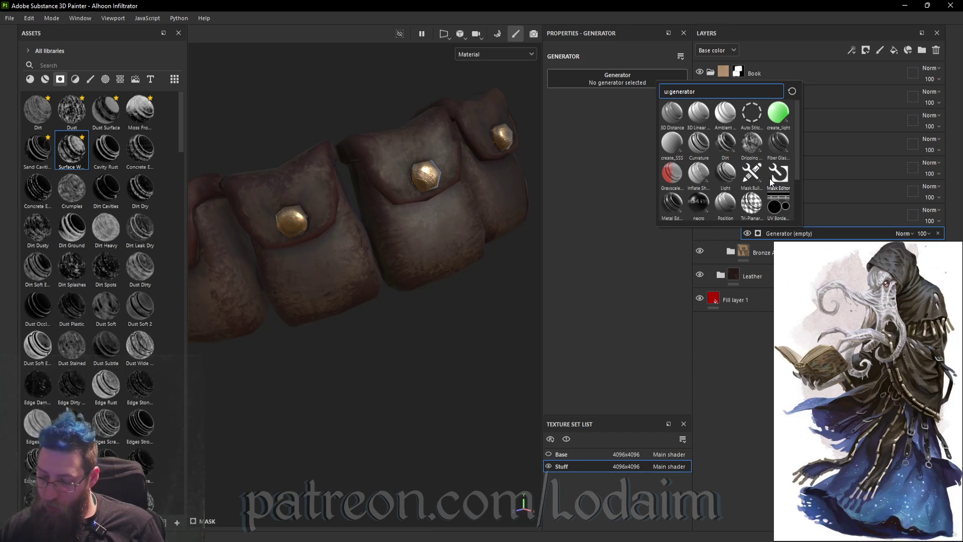
pyautogui.click(699, 143)
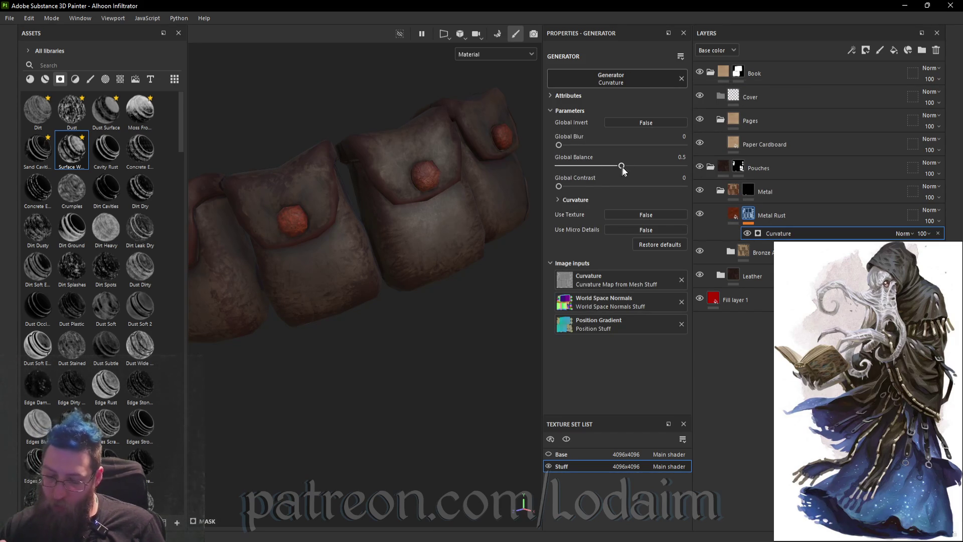
pyautogui.click(606, 166)
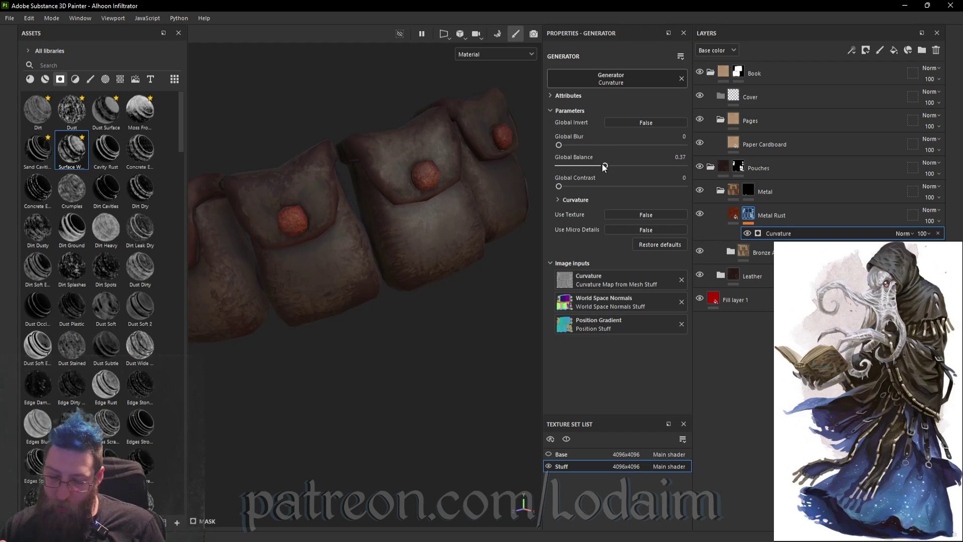
pyautogui.moveTo(574, 166)
pyautogui.mouseDown()
pyautogui.moveTo(670, 161)
pyautogui.moveTo(561, 165)
pyautogui.mouseUp()
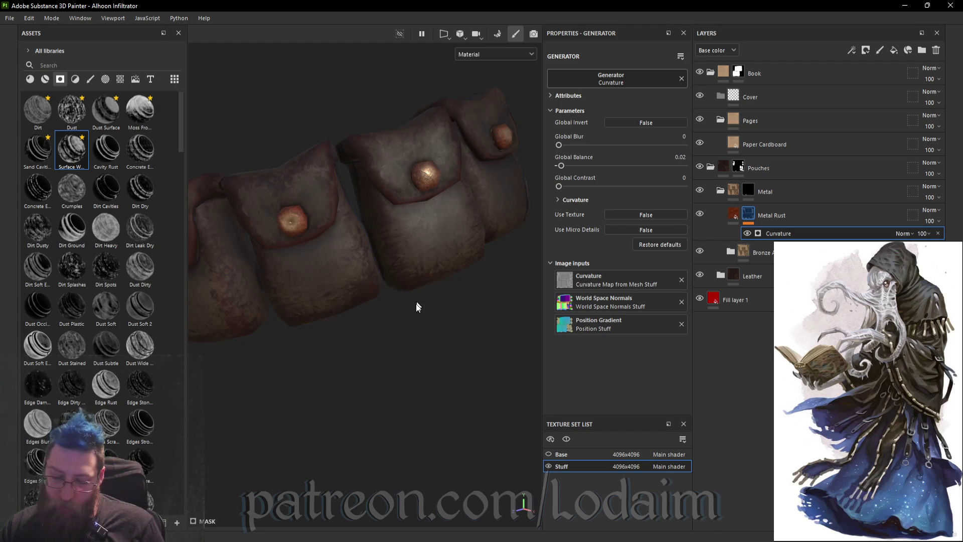
pyautogui.keyDown('alt'); pyautogui.moveTo(426, 307); pyautogui.dragTo(477, 283); pyautogui.keyUp('alt')
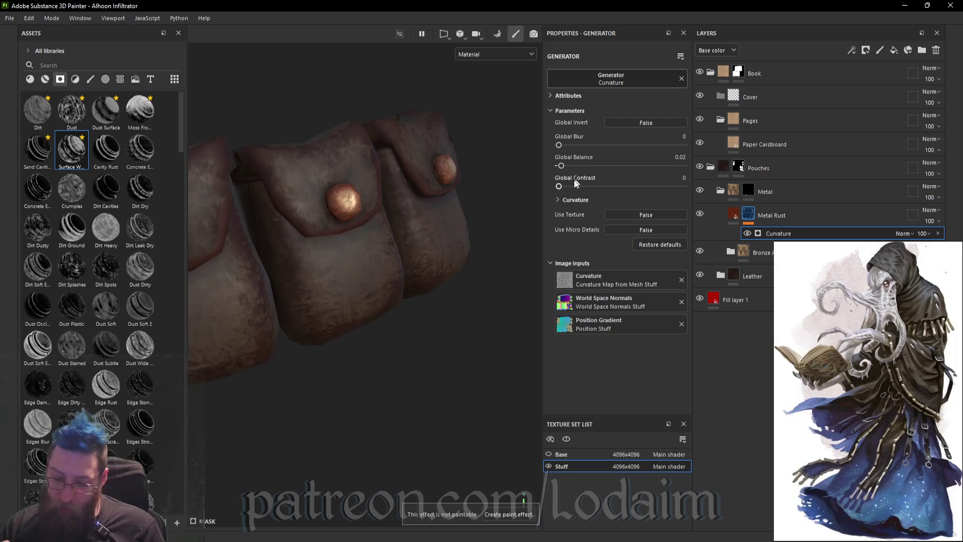
# - Set the Curvature Global Balance to 0.01 and disable the Metal Rust layer's height channel
pyautogui.click(558, 167)
pyautogui.doubleClick(685, 157)
pyautogui.write('1')
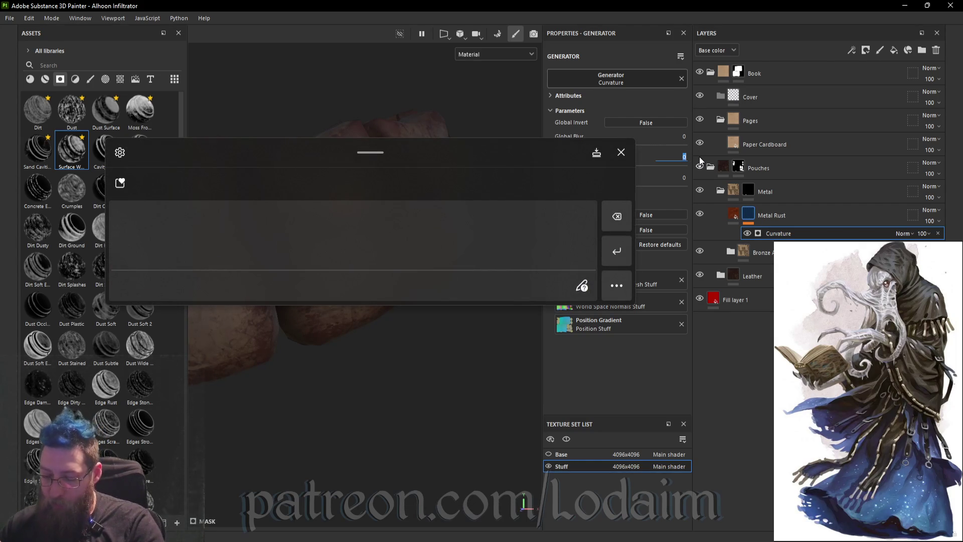
pyautogui.press('Return')
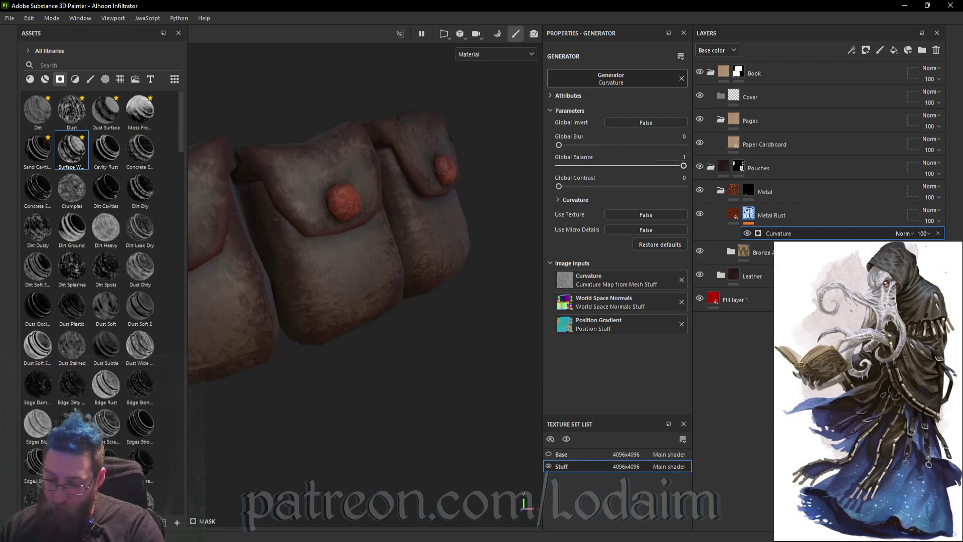
pyautogui.click(685, 156)
pyautogui.write('0.1')
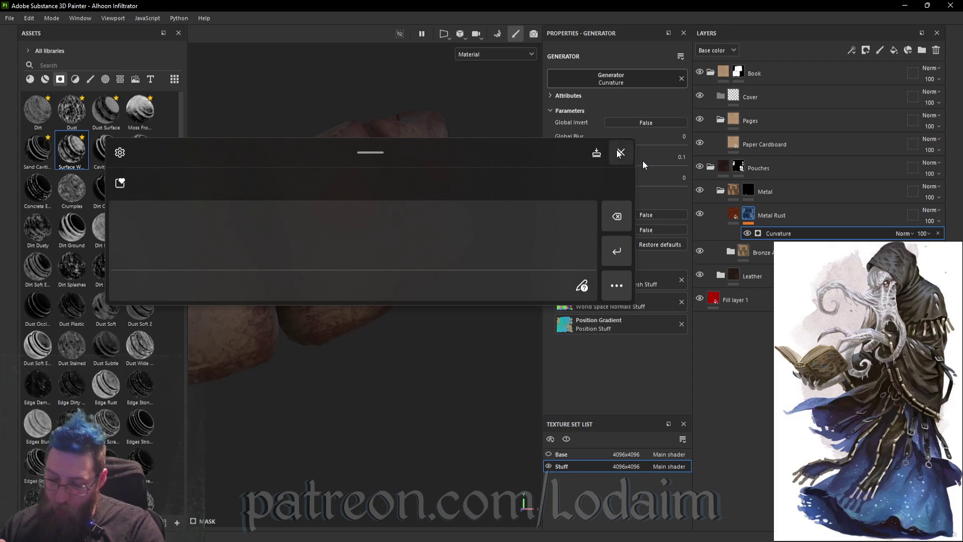
pyautogui.press('Return')
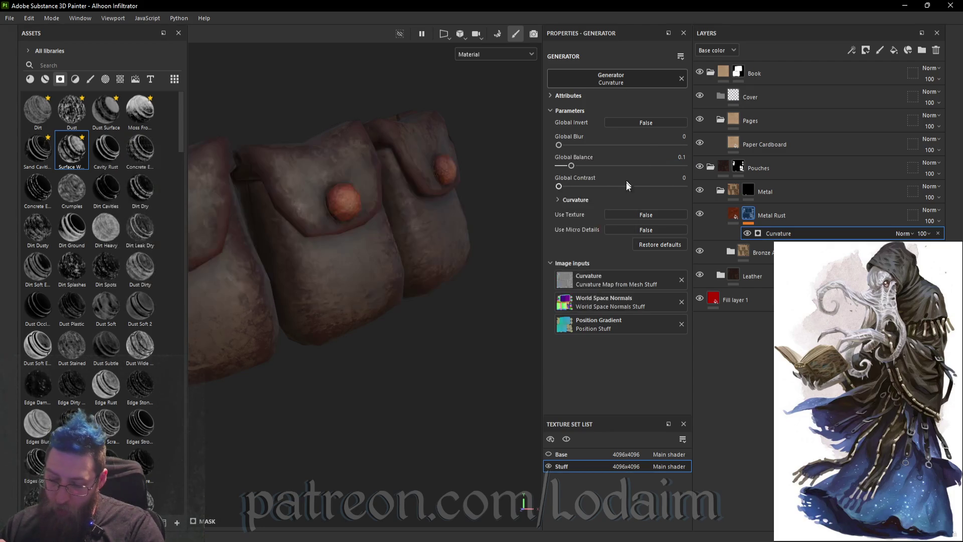
pyautogui.click(686, 157)
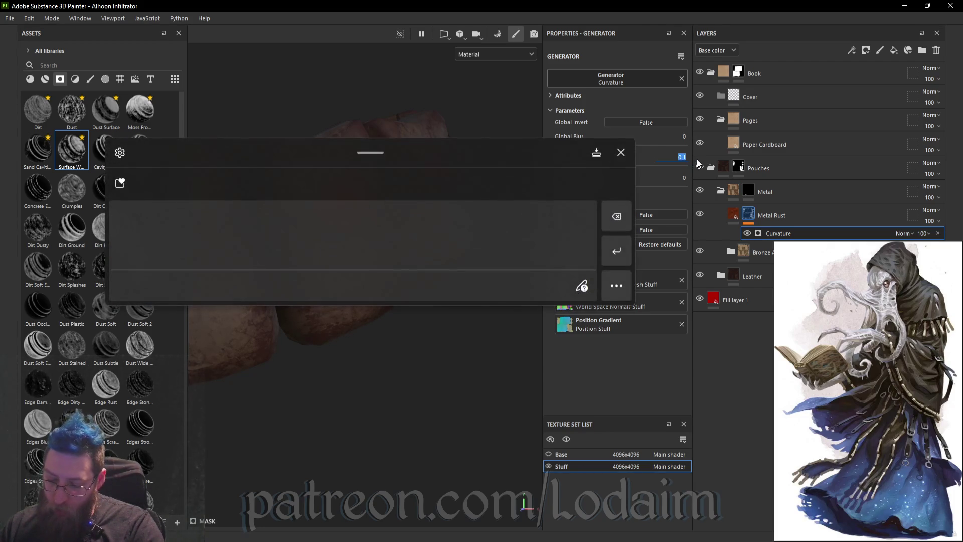
pyautogui.write('0')
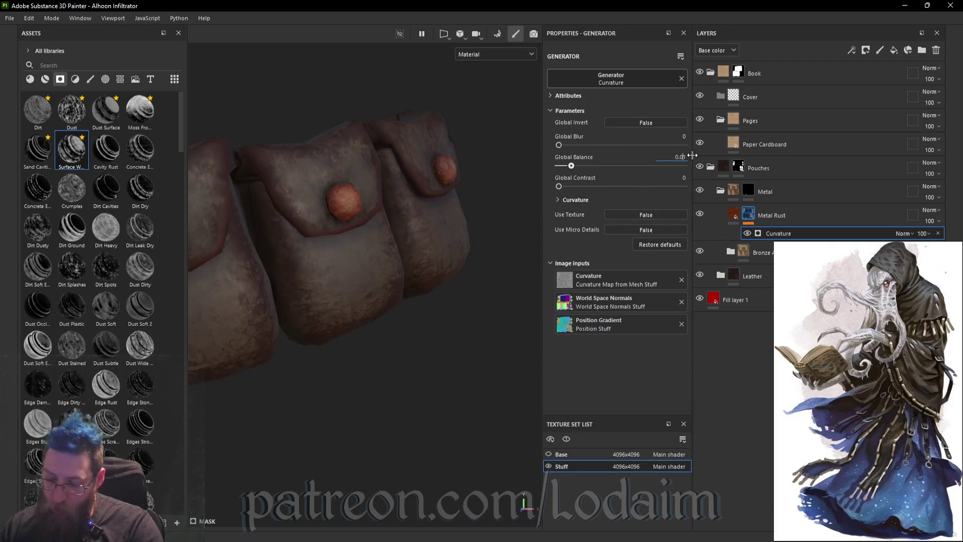
pyautogui.press('Return')
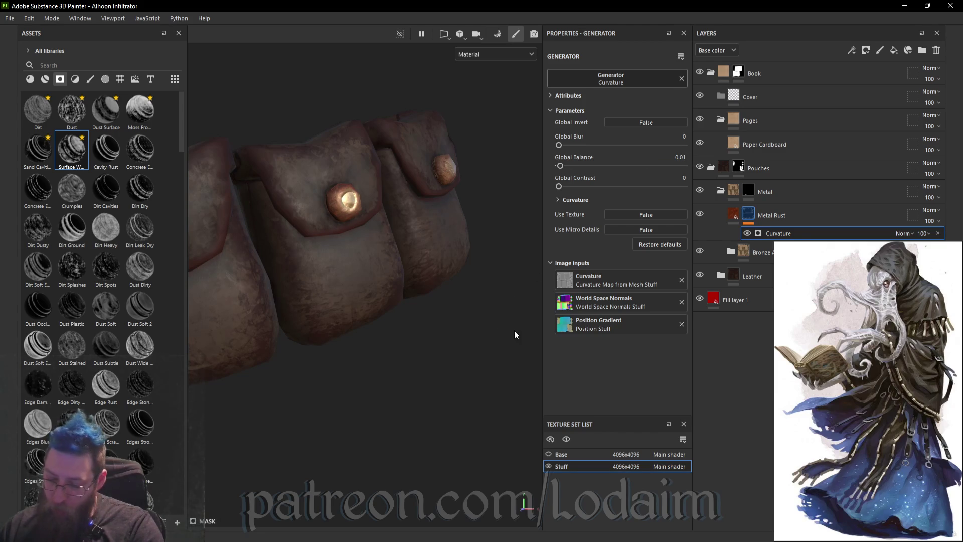
pyautogui.click(733, 215)
pyautogui.click(620, 157)
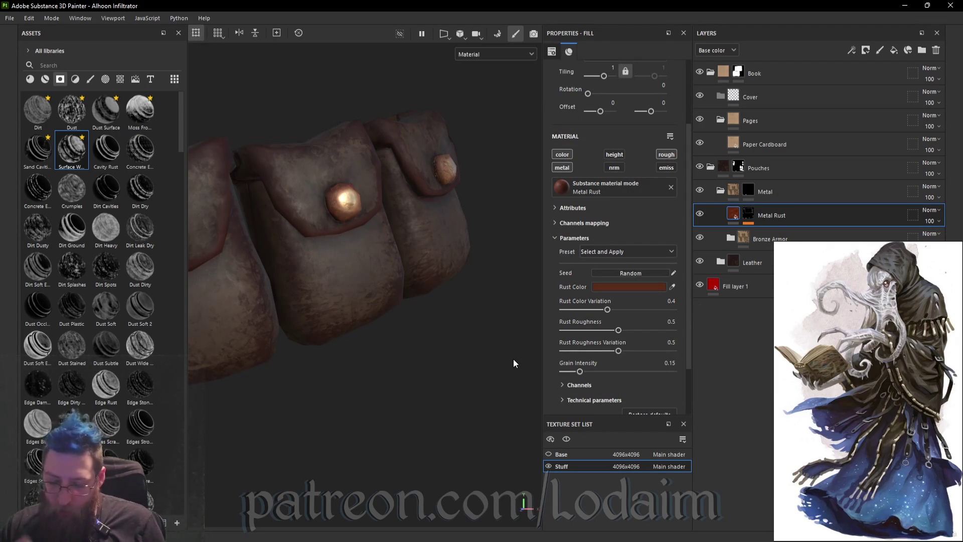
# - Change the Metal Rust colour to dark green 2C4C20 and collapse the Pouches group
pyautogui.click(626, 287)
pyautogui.click(586, 227)
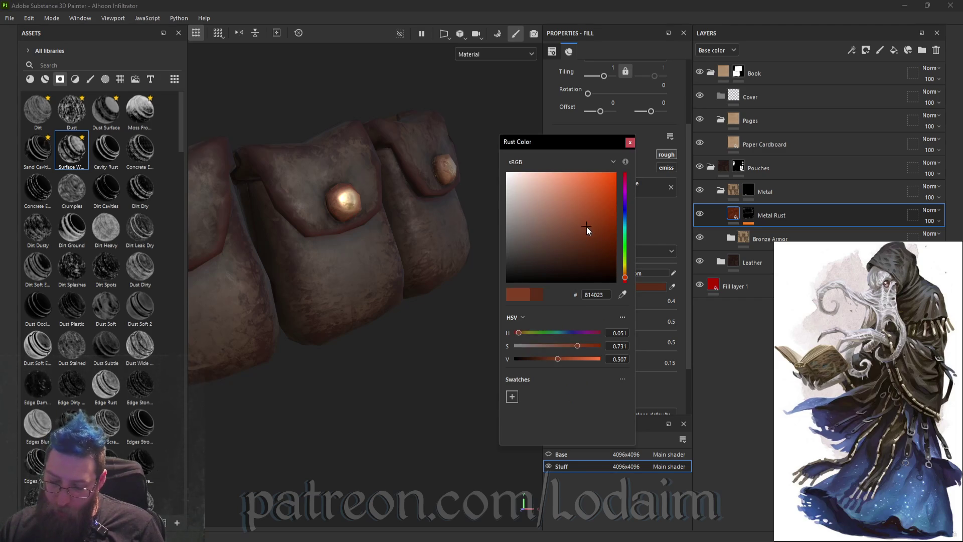
pyautogui.click(626, 251)
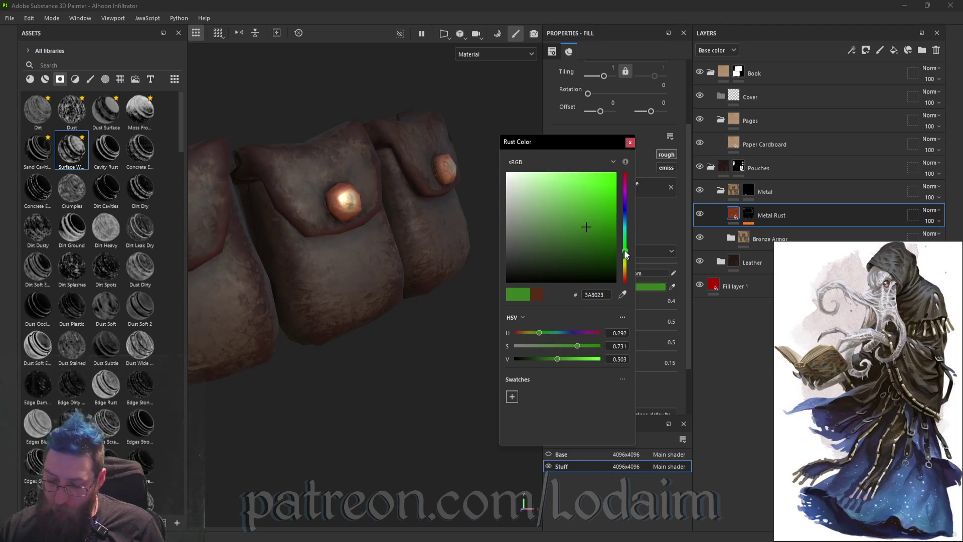
pyautogui.click(568, 249)
pyautogui.moveTo(432, 321)
pyautogui.keyDown('alt'); pyautogui.mouseDown()
pyautogui.moveTo(437, 307)
pyautogui.moveTo(462, 322)
pyautogui.moveTo(323, 327)
pyautogui.mouseUp(); pyautogui.keyUp('alt')
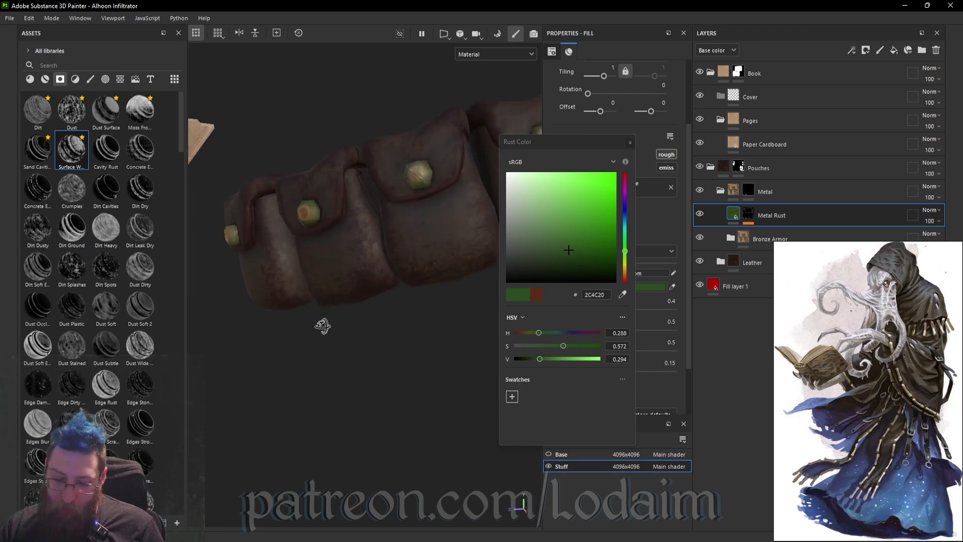
pyautogui.click(629, 143)
pyautogui.moveTo(512, 349)
pyautogui.keyDown('alt'); pyautogui.mouseDown()
pyautogui.moveTo(365, 264)
pyautogui.moveTo(451, 263)
pyautogui.moveTo(479, 350)
pyautogui.moveTo(466, 351)
pyautogui.moveTo(597, 332)
pyautogui.moveTo(348, 385)
pyautogui.moveTo(479, 416)
pyautogui.moveTo(333, 361)
pyautogui.mouseUp(); pyautogui.keyUp('alt')
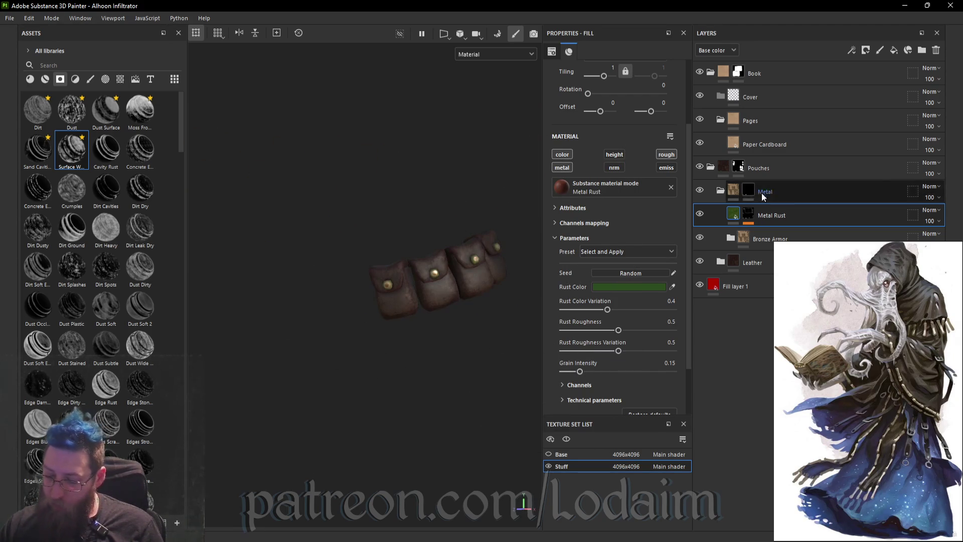
pyautogui.click(711, 166)
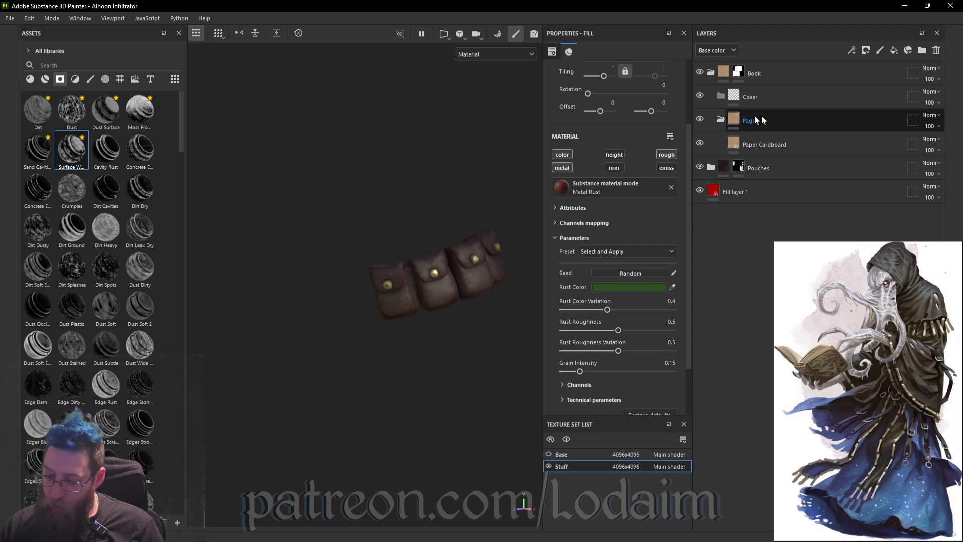
# - Filter the asset library to materials and search for 'leather'
pyautogui.click(72, 62)
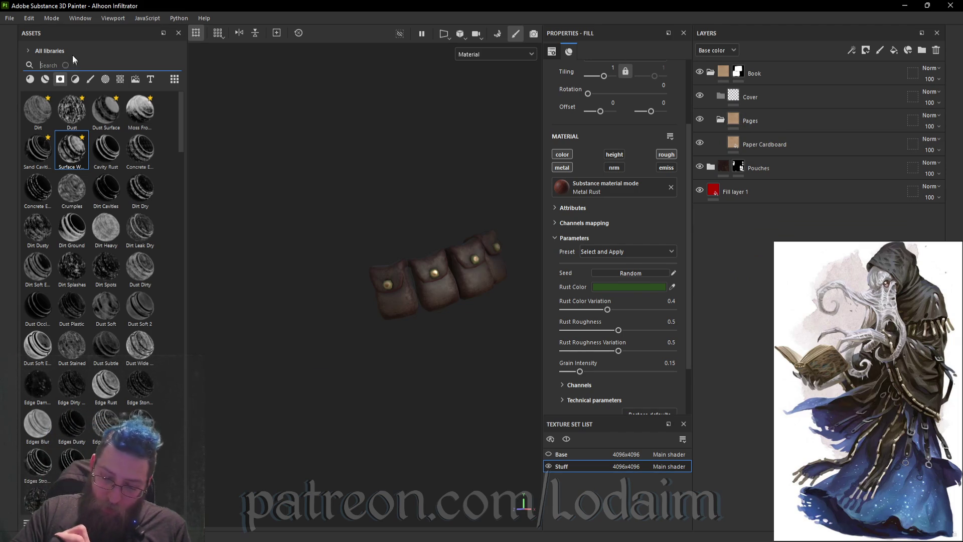
pyautogui.click(30, 79)
pyautogui.click(75, 66)
pyautogui.moveTo(332, 211)
pyautogui.mouseDown()
pyautogui.moveTo(340, 259)
pyautogui.moveTo(414, 261)
pyautogui.mouseUp()
pyautogui.moveTo(412, 215); pyautogui.dragTo(416, 260)
pyautogui.moveTo(409, 244); pyautogui.dragTo(438, 236)
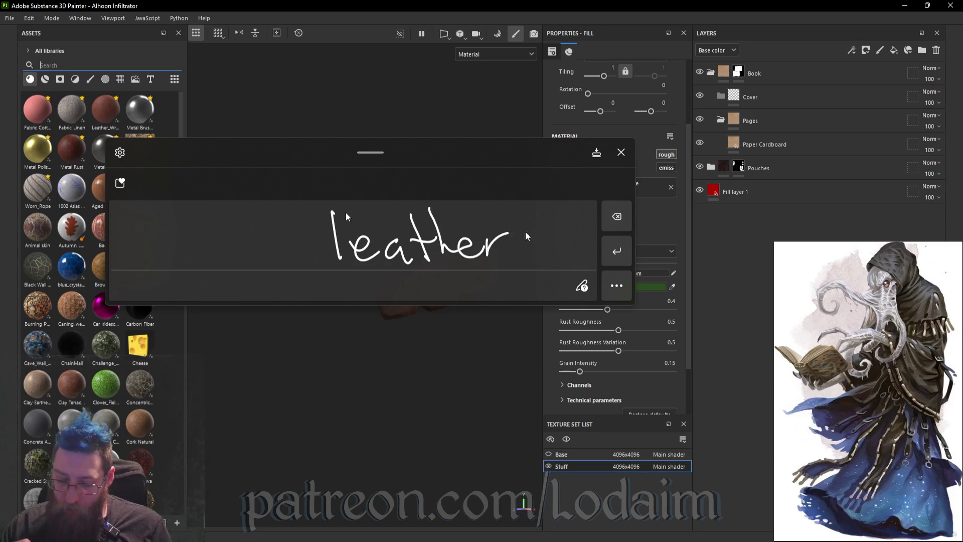
pyautogui.click(616, 251)
pyautogui.click(622, 152)
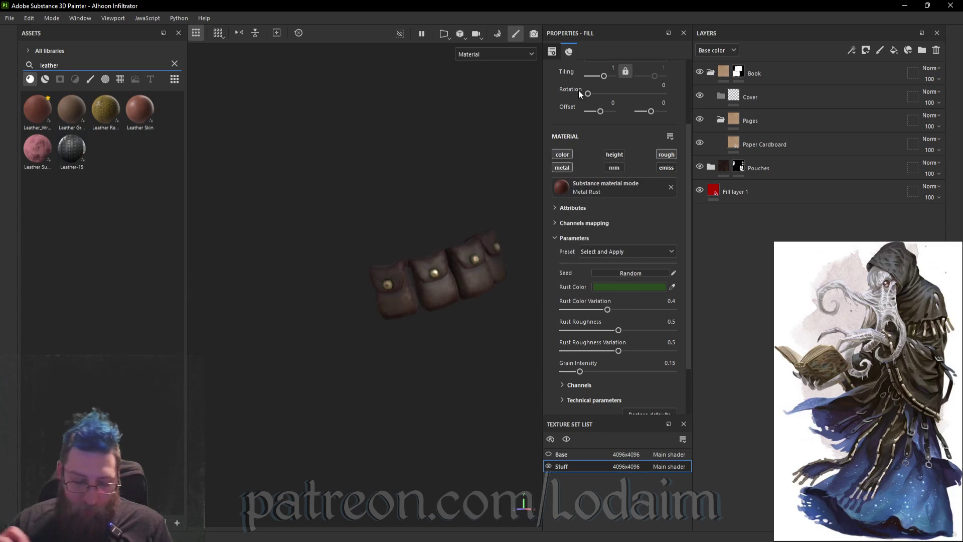
# - Add Leather Grain to the Cover group and set its tiling to 2.05
pyautogui.moveTo(72, 108)
pyautogui.mouseDown()
pyautogui.moveTo(430, 272)
pyautogui.moveTo(836, 195)
pyautogui.moveTo(810, 92)
pyautogui.mouseUp()
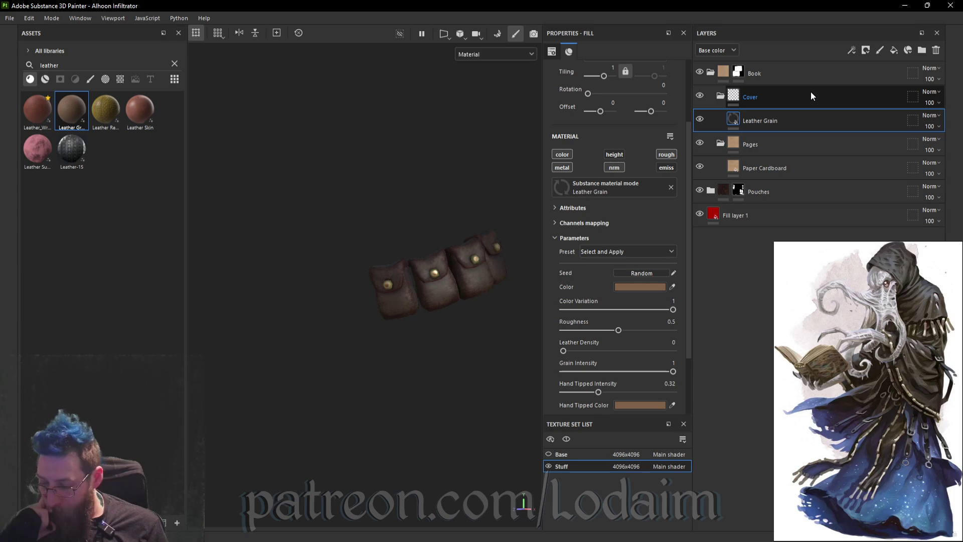
pyautogui.keyDown('alt'); pyautogui.moveTo(390, 212); pyautogui.dragTo(356, 265); pyautogui.keyUp('alt')
pyautogui.scroll(-5, 269, 233)
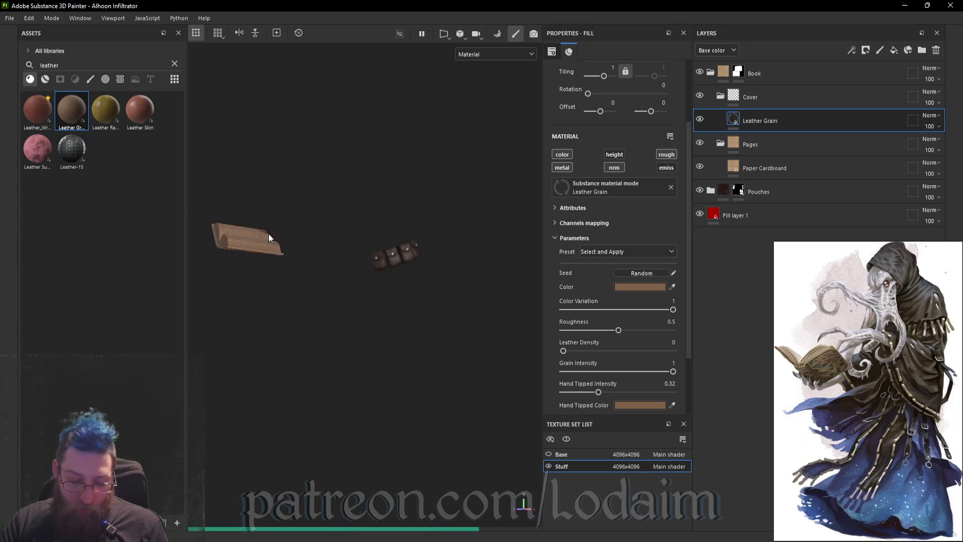
pyautogui.moveTo(271, 242)
pyautogui.keyDown('alt'); pyautogui.mouseDown()
pyautogui.moveTo(200, 243)
pyautogui.moveTo(122, 290)
pyautogui.mouseUp(); pyautogui.keyUp('alt')
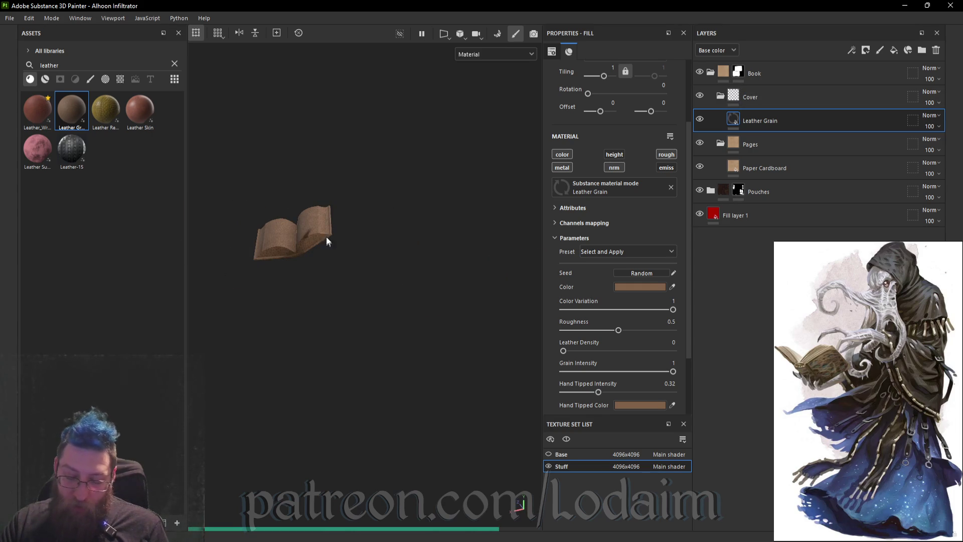
pyautogui.scroll(5, 323, 230)
pyautogui.keyDown('alt'); pyautogui.moveTo(327, 269); pyautogui.dragTo(453, 288, button='middle'); pyautogui.keyUp('alt')
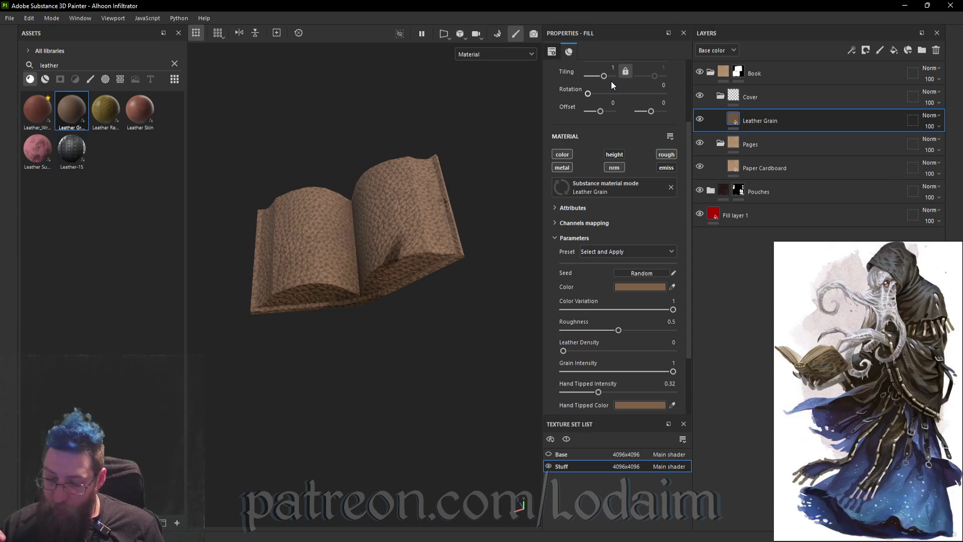
pyautogui.moveTo(604, 76); pyautogui.dragTo(606, 76)
pyautogui.moveTo(450, 236)
pyautogui.keyDown('alt'); pyautogui.mouseDown()
pyautogui.moveTo(473, 258)
pyautogui.moveTo(466, 202)
pyautogui.moveTo(398, 150)
pyautogui.moveTo(504, 303)
pyautogui.moveTo(335, 245)
pyautogui.mouseUp(); pyautogui.keyUp('alt')
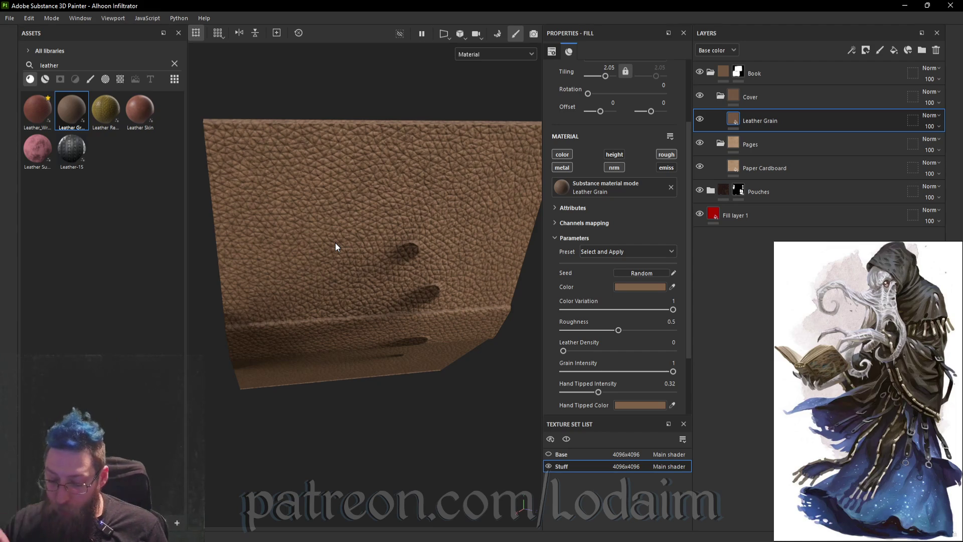
pyautogui.click(655, 287)
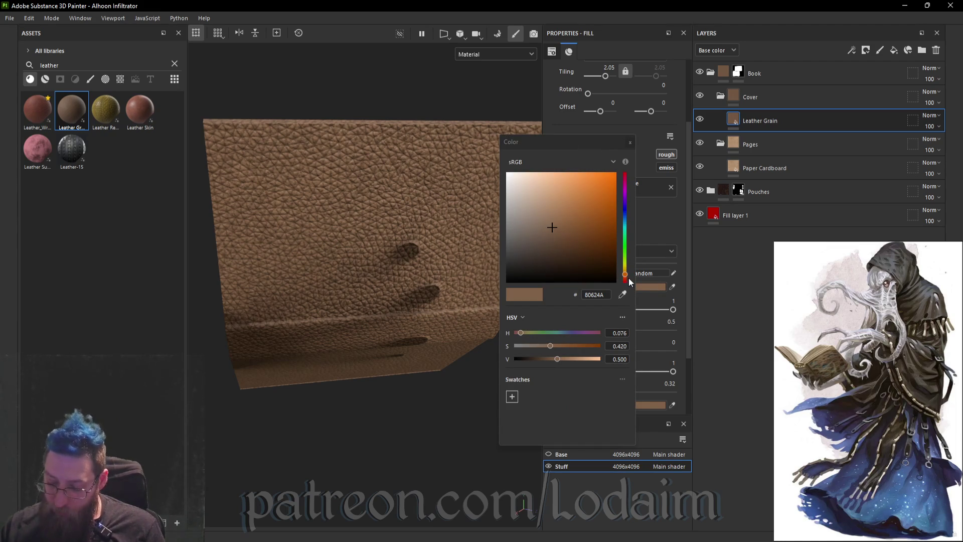
# - Desaturate the leather colour and set the hand-tipped colour to deep brown 663005
pyautogui.click(516, 347)
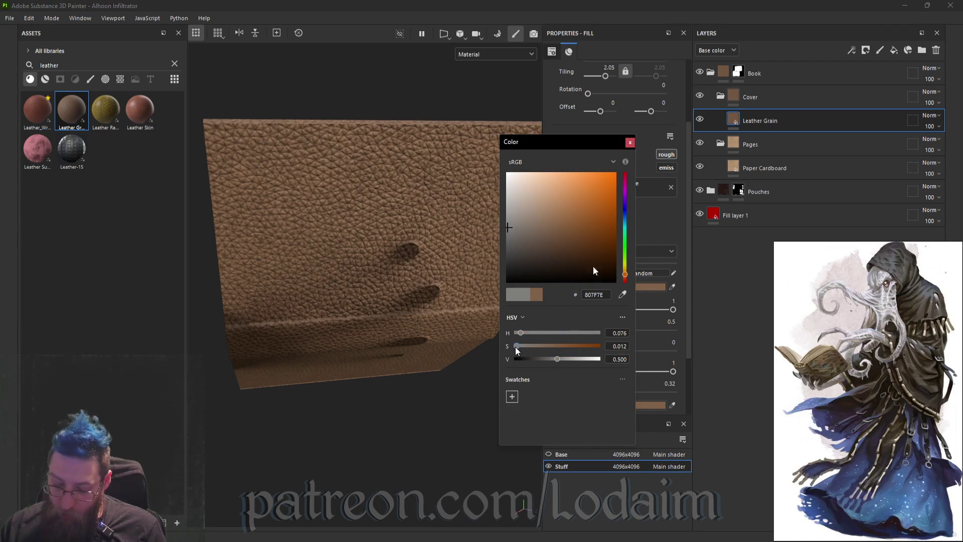
pyautogui.click(630, 143)
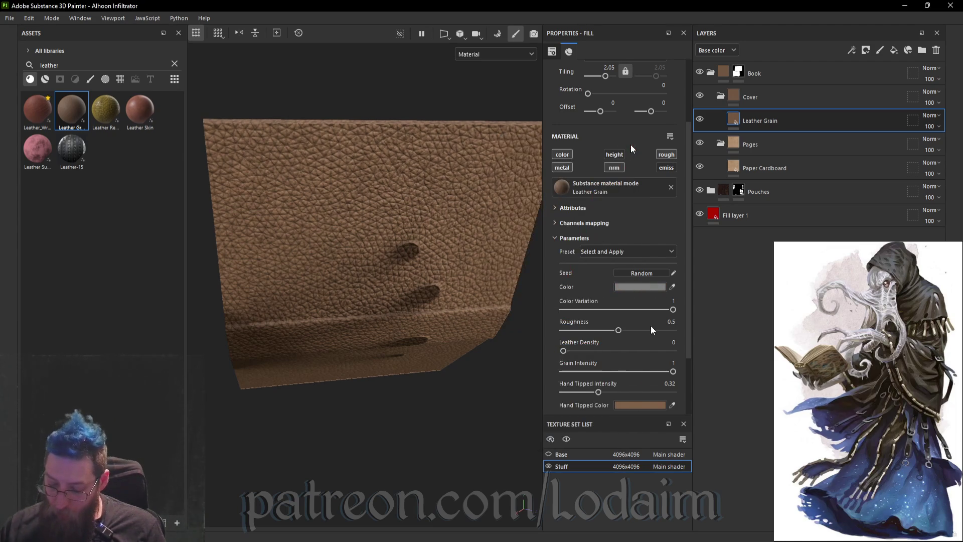
pyautogui.click(655, 405)
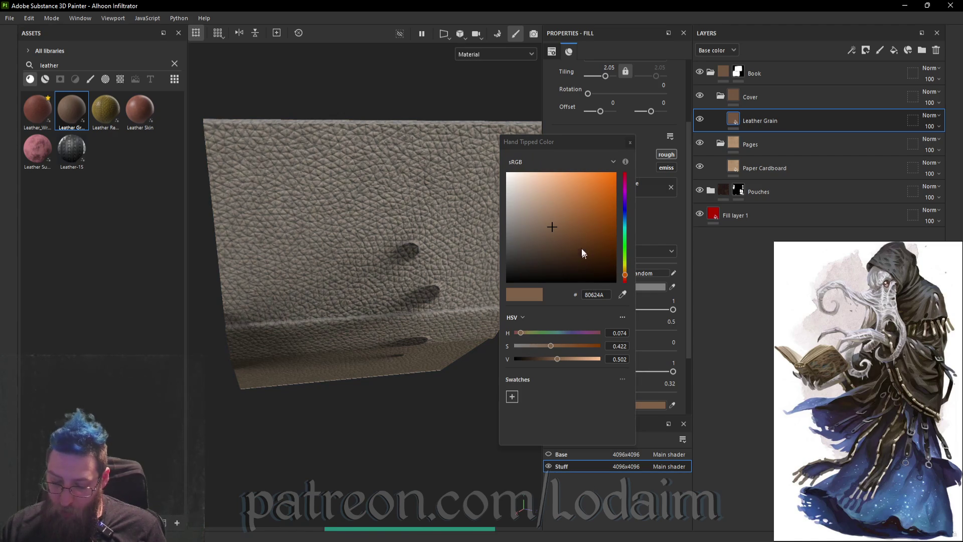
pyautogui.click(592, 227)
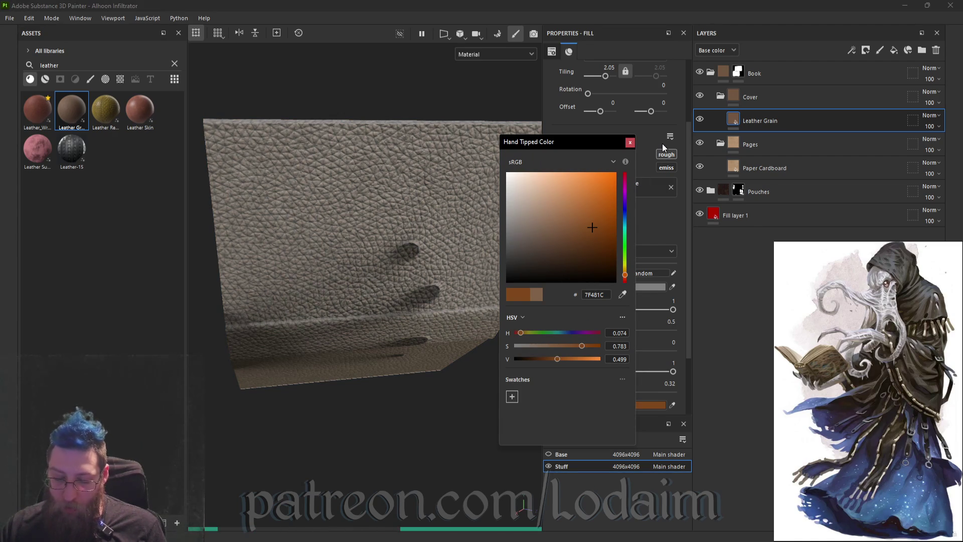
pyautogui.click(610, 237)
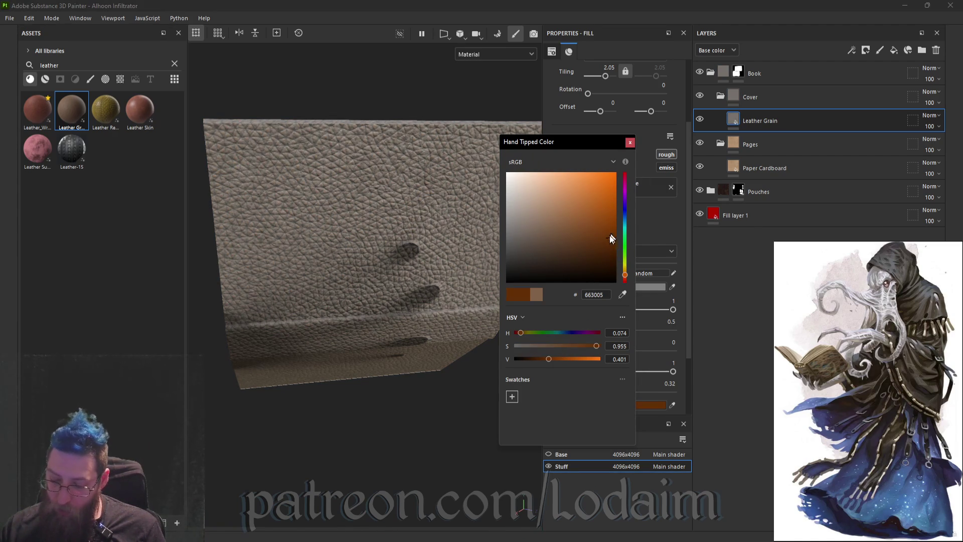
pyautogui.click(631, 144)
# - Set the Leather Grain base colour to beige-grey 918578
pyautogui.click(645, 286)
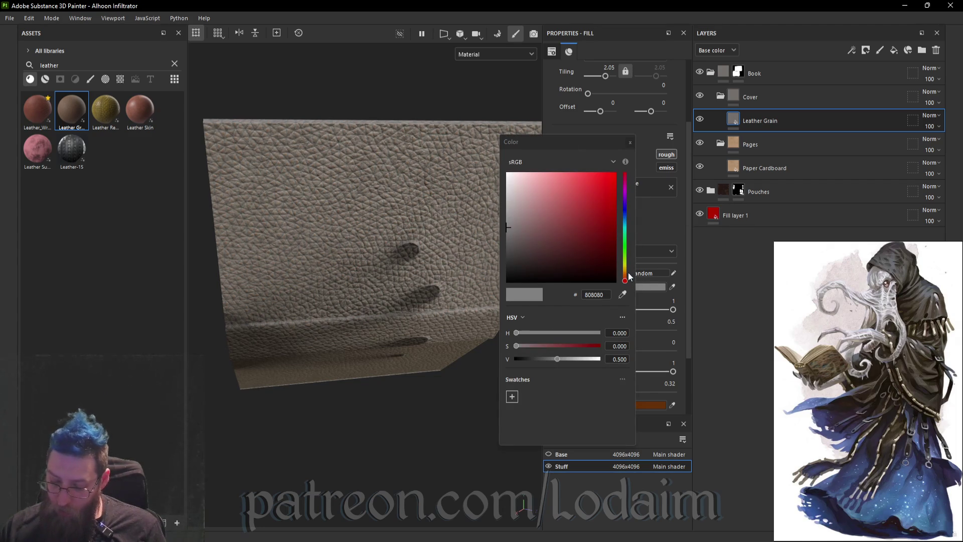
pyautogui.click(625, 273)
pyautogui.click(527, 229)
pyautogui.click(526, 231)
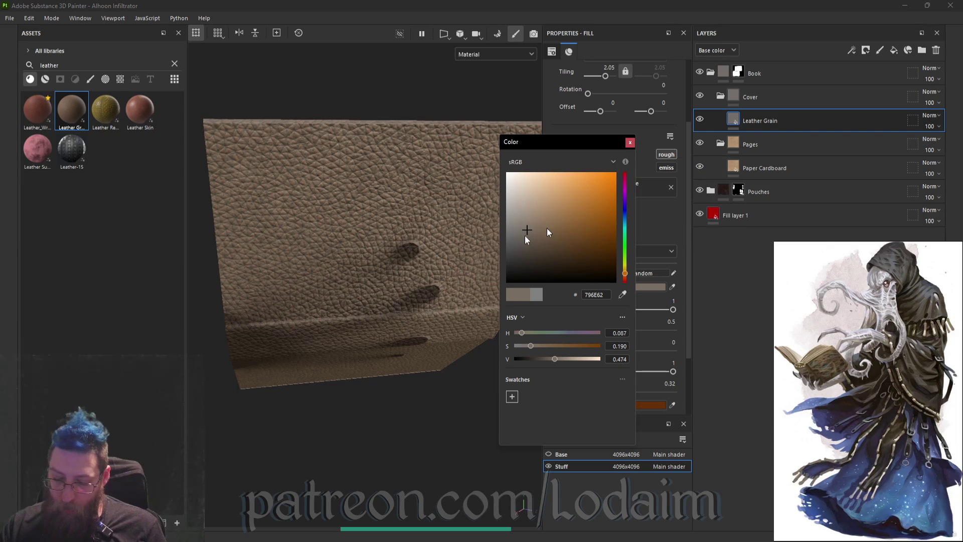
pyautogui.click(526, 220)
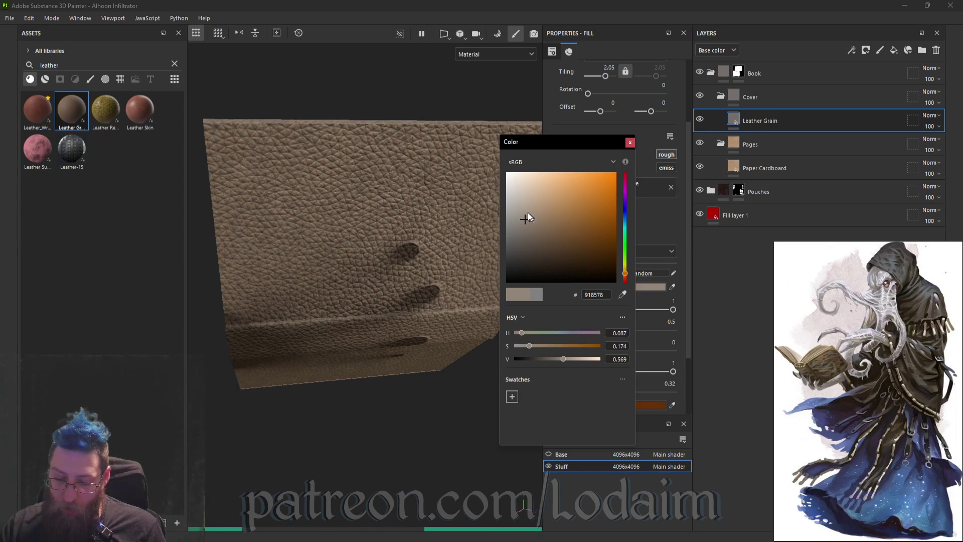
pyautogui.click(630, 143)
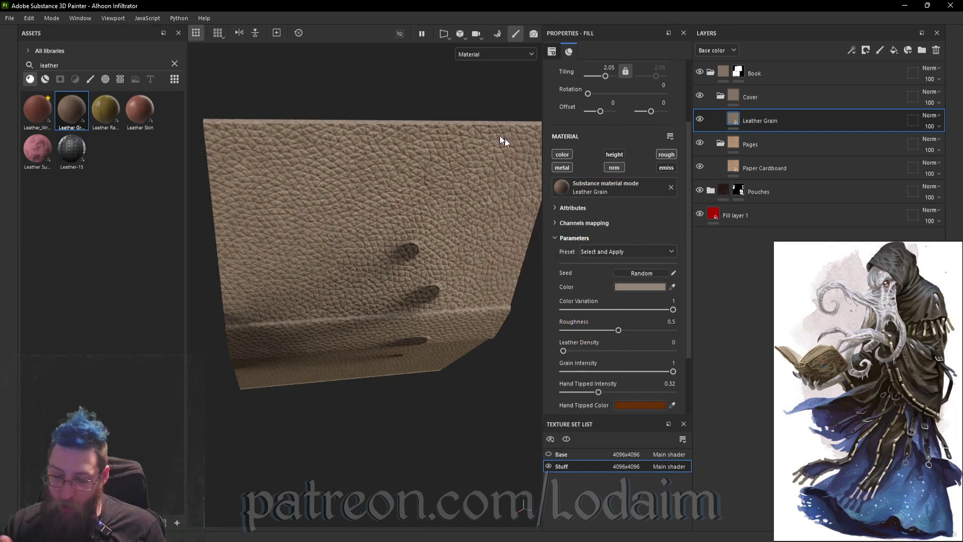
pyautogui.moveTo(501, 142)
pyautogui.keyDown('alt'); pyautogui.mouseDown()
pyautogui.moveTo(543, 238)
pyautogui.moveTo(588, 263)
pyautogui.moveTo(571, 229)
pyautogui.mouseUp(); pyautogui.keyUp('alt')
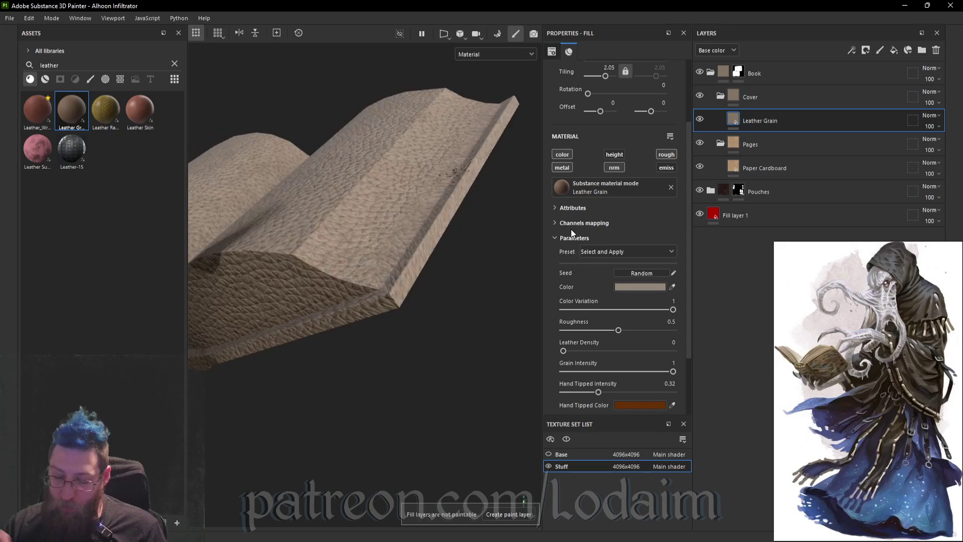
# - Darken the Leather Grain base colour to muted grey-brown 625C54
pyautogui.click(661, 404)
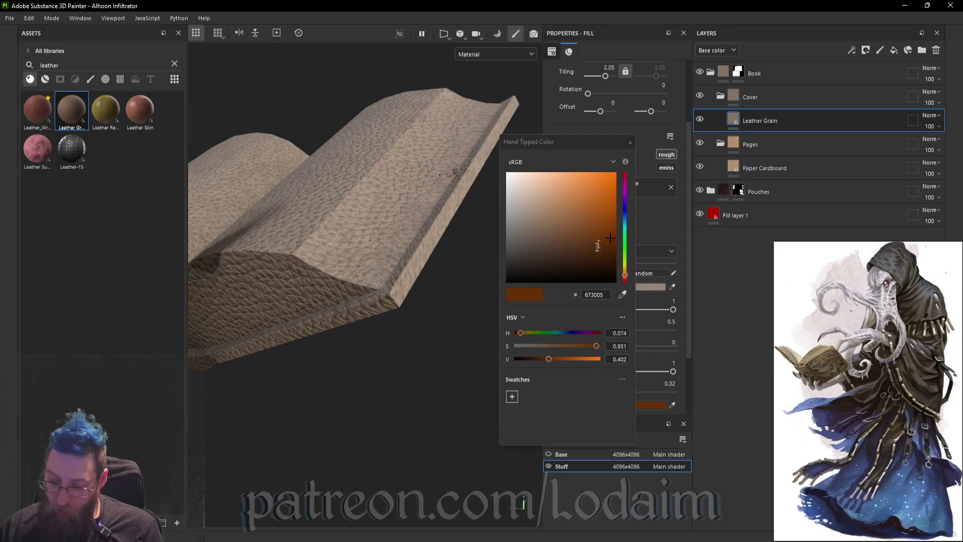
pyautogui.click(630, 142)
pyautogui.click(651, 287)
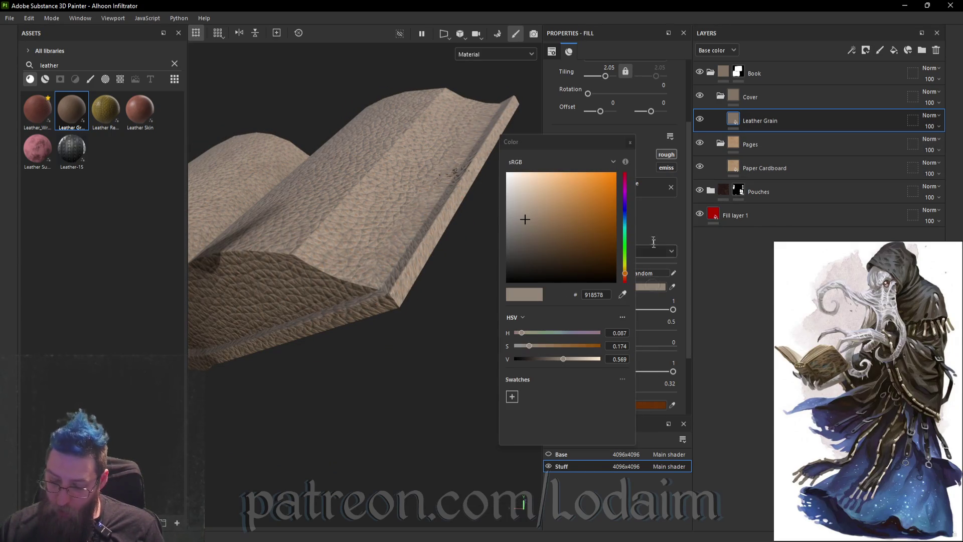
pyautogui.click(536, 240)
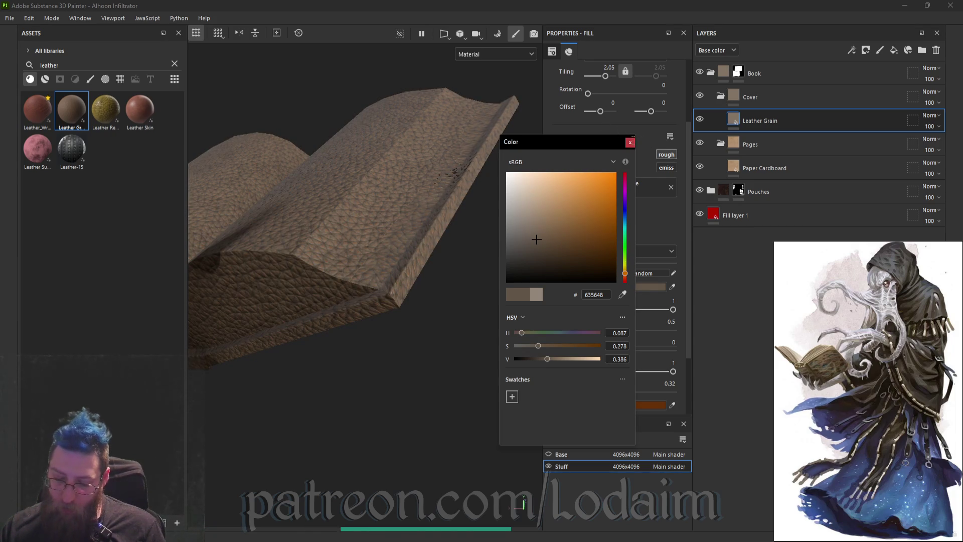
pyautogui.click(528, 344)
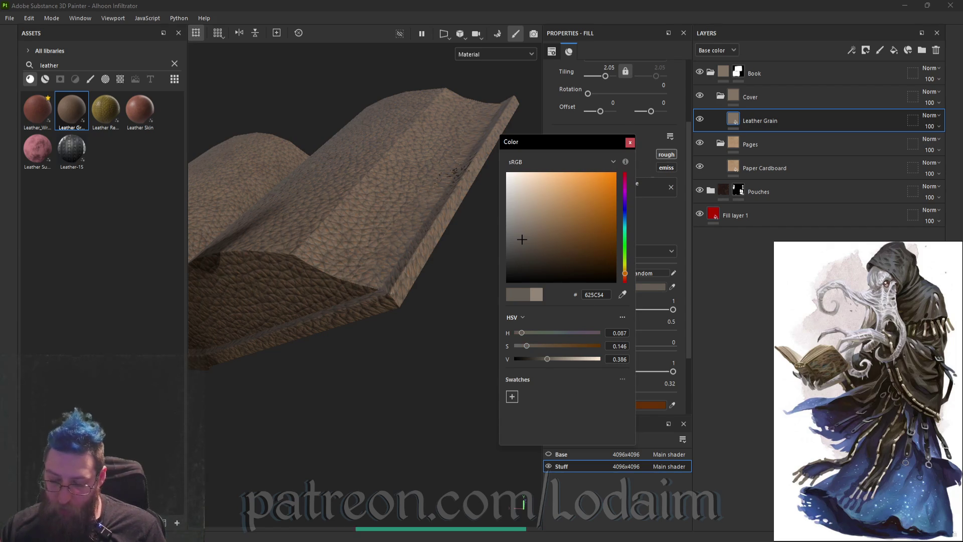
pyautogui.click(631, 142)
# - Add a black mask to the Cover folder
pyautogui.click(762, 96)
pyautogui.click(866, 49)
pyautogui.click(896, 76)
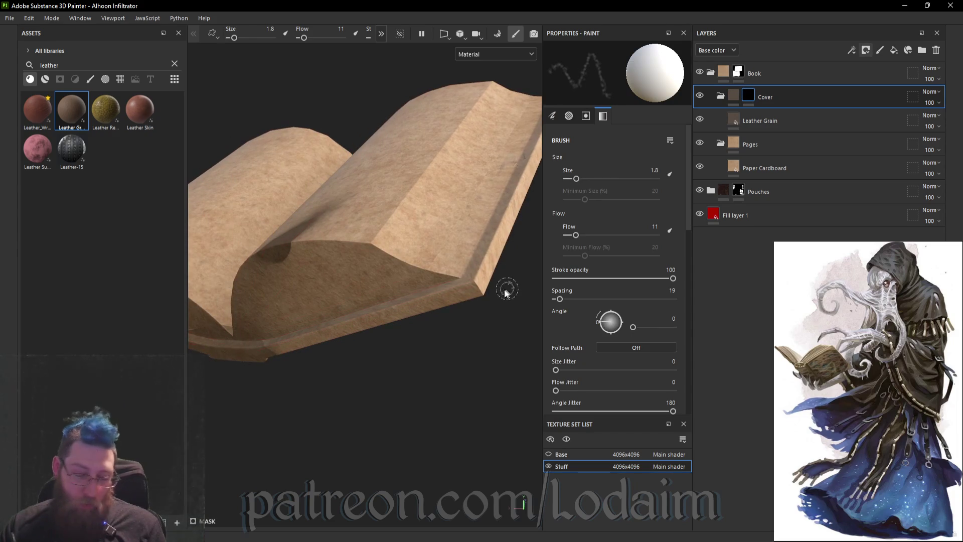
# - With Polygon Fill (4), reveal leather on the cover's outer edges and spine strips
pyautogui.press('4')
pyautogui.moveTo(474, 270)
pyautogui.keyDown('alt'); pyautogui.mouseDown()
pyautogui.moveTo(516, 254)
pyautogui.moveTo(528, 237)
pyautogui.mouseUp(); pyautogui.keyUp('alt')
pyautogui.click(490, 275)
pyautogui.click(396, 132)
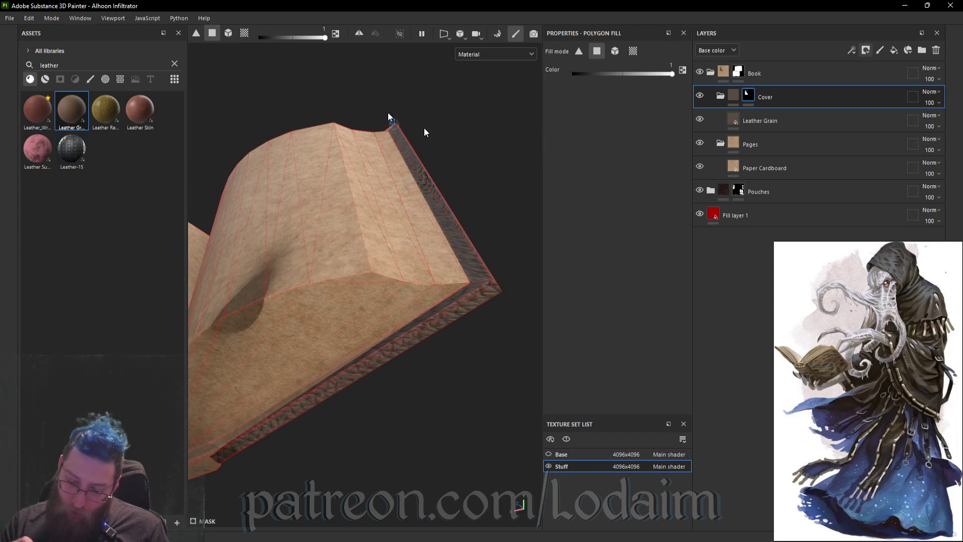
pyautogui.moveTo(398, 327)
pyautogui.keyDown('alt'); pyautogui.mouseDown()
pyautogui.moveTo(354, 360)
pyautogui.moveTo(360, 457)
pyautogui.mouseUp(); pyautogui.keyUp('alt')
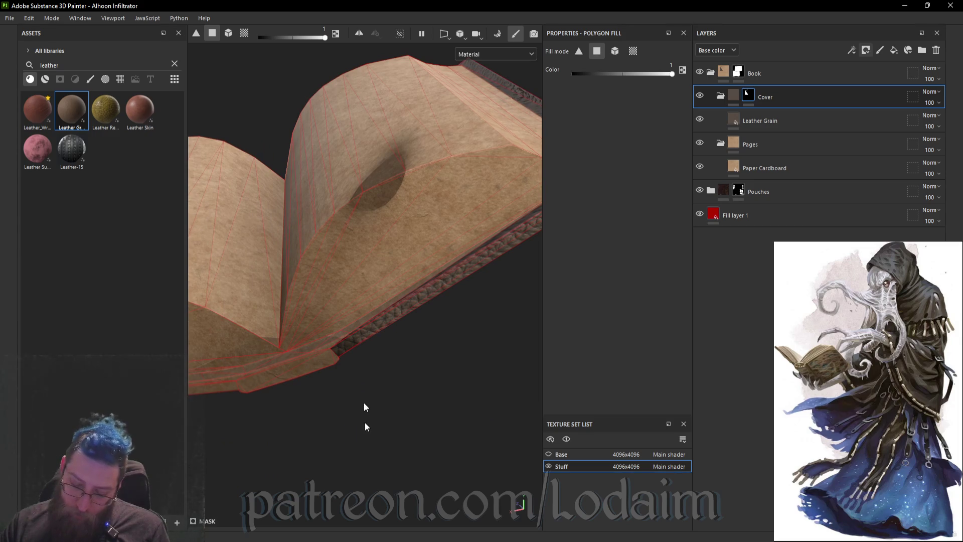
pyautogui.keyDown('alt'); pyautogui.moveTo(366, 400); pyautogui.dragTo(330, 335); pyautogui.keyUp('alt')
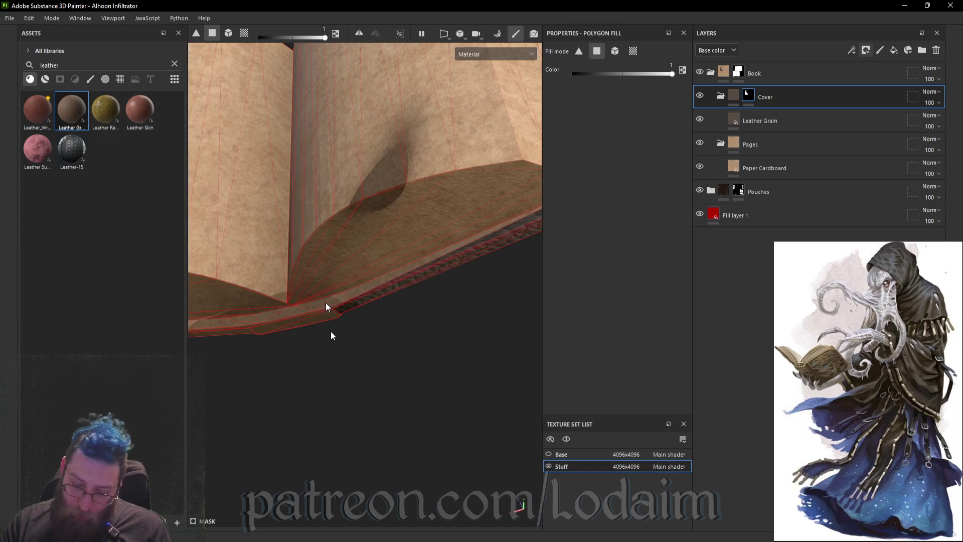
pyautogui.click(314, 308)
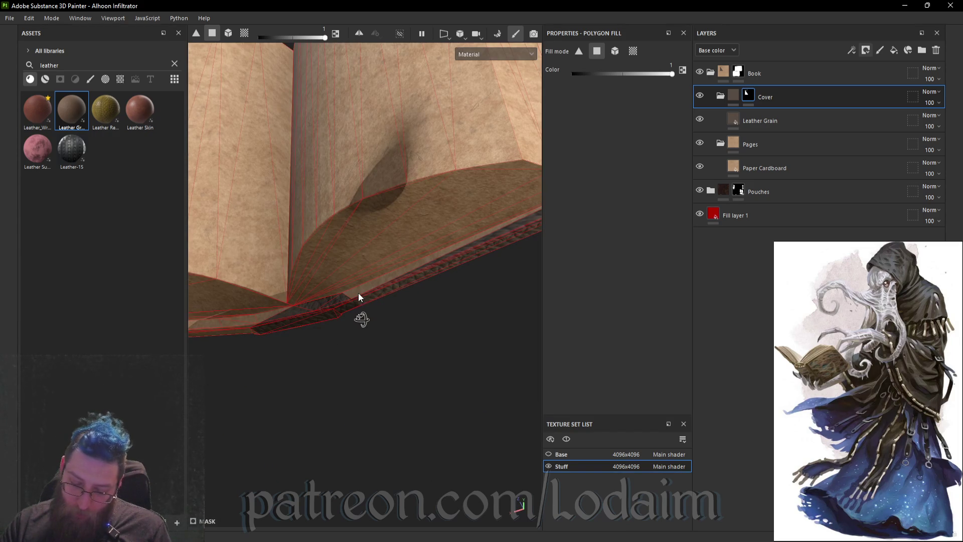
pyautogui.keyDown('alt'); pyautogui.moveTo(358, 293); pyautogui.dragTo(353, 295); pyautogui.keyUp('alt')
pyautogui.click(353, 296)
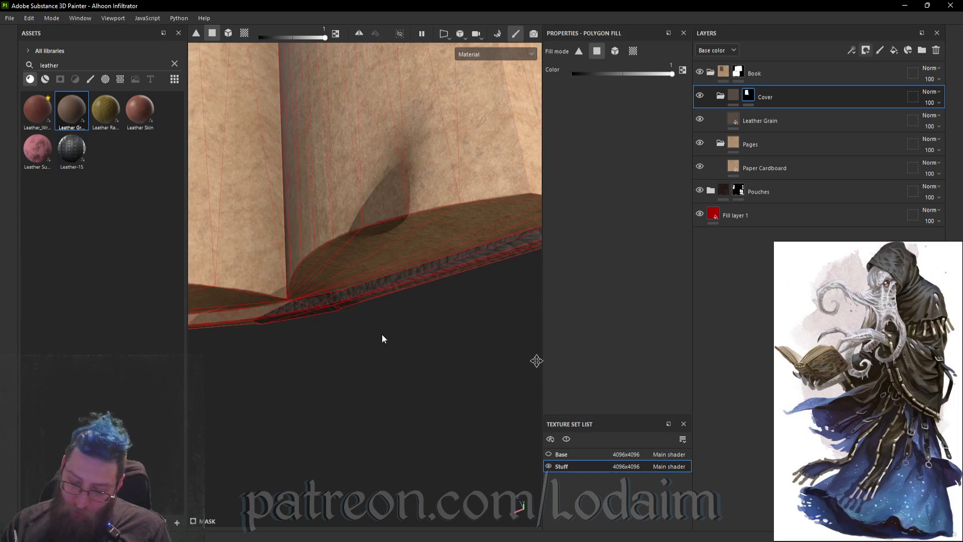
pyautogui.keyDown('alt'); pyautogui.moveTo(347, 349); pyautogui.dragTo(398, 307); pyautogui.keyUp('alt')
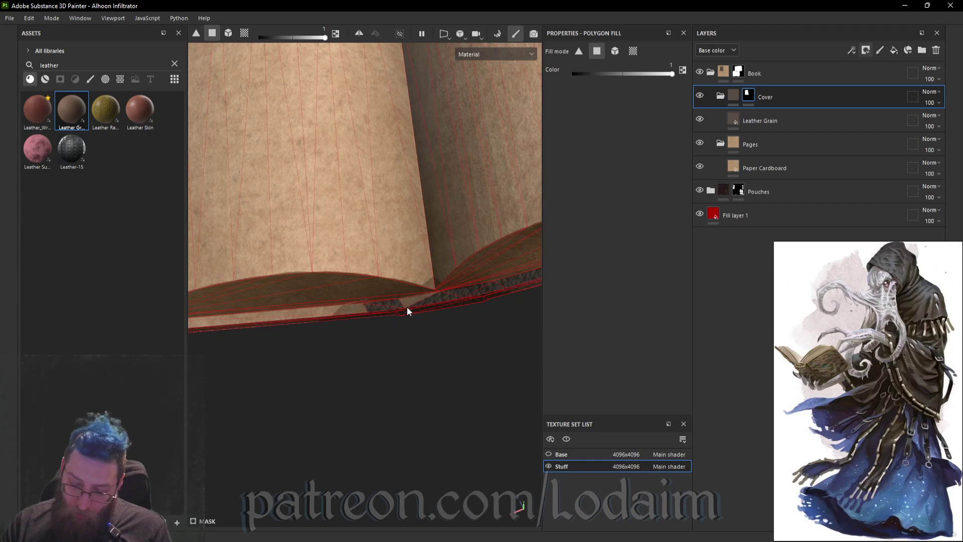
pyautogui.moveTo(465, 339)
pyautogui.keyDown('alt'); pyautogui.mouseDown()
pyautogui.moveTo(482, 354)
pyautogui.moveTo(423, 343)
pyautogui.mouseUp(); pyautogui.keyUp('alt')
pyautogui.click(423, 346)
# - Try filling faces between the page blocks, then undo the wrong fill
pyautogui.moveTo(203, 345)
pyautogui.keyDown('alt'); pyautogui.mouseDown()
pyautogui.moveTo(322, 309)
pyautogui.moveTo(363, 373)
pyautogui.moveTo(311, 199)
pyautogui.moveTo(354, 209)
pyautogui.moveTo(497, 168)
pyautogui.moveTo(495, 129)
pyautogui.moveTo(468, 132)
pyautogui.mouseUp(); pyautogui.keyUp('alt')
pyautogui.keyDown('alt'); pyautogui.moveTo(306, 149); pyautogui.dragTo(305, 164); pyautogui.keyUp('alt')
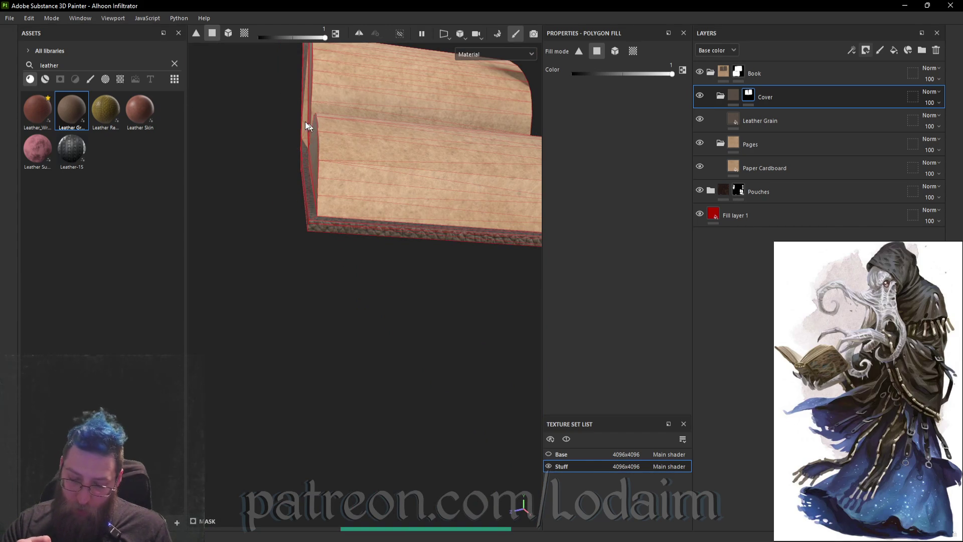
pyautogui.scroll(3, 305, 122)
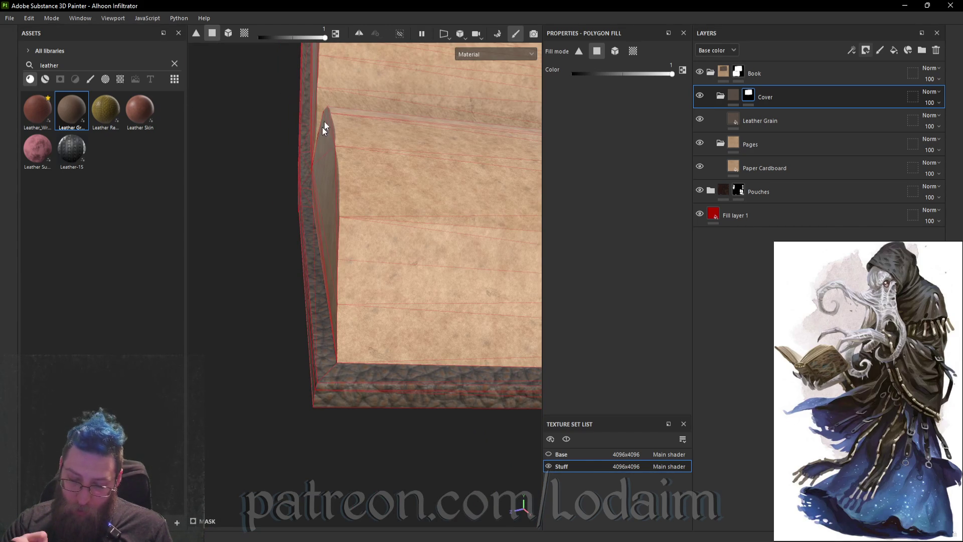
pyautogui.keyDown('alt'); pyautogui.moveTo(322, 343); pyautogui.dragTo(331, 346); pyautogui.keyUp('alt')
pyautogui.click(331, 346)
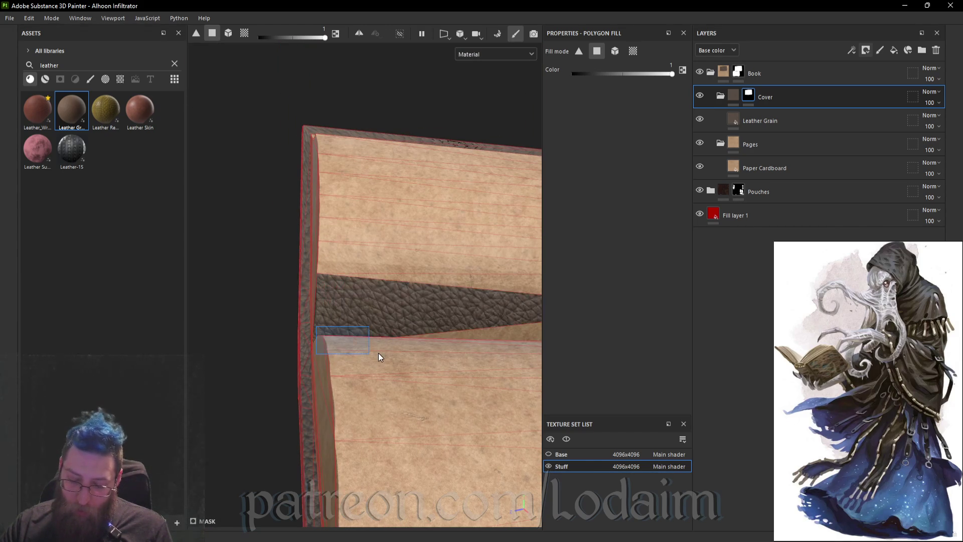
pyautogui.click(378, 353)
pyautogui.hotkey('ctrl', 'z')
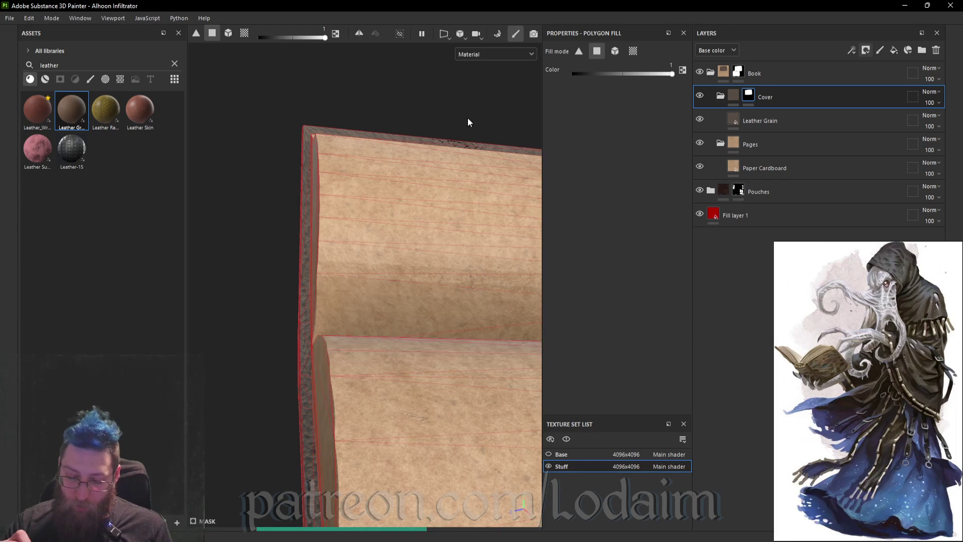
pyautogui.moveTo(476, 83); pyautogui.dragTo(523, 76)
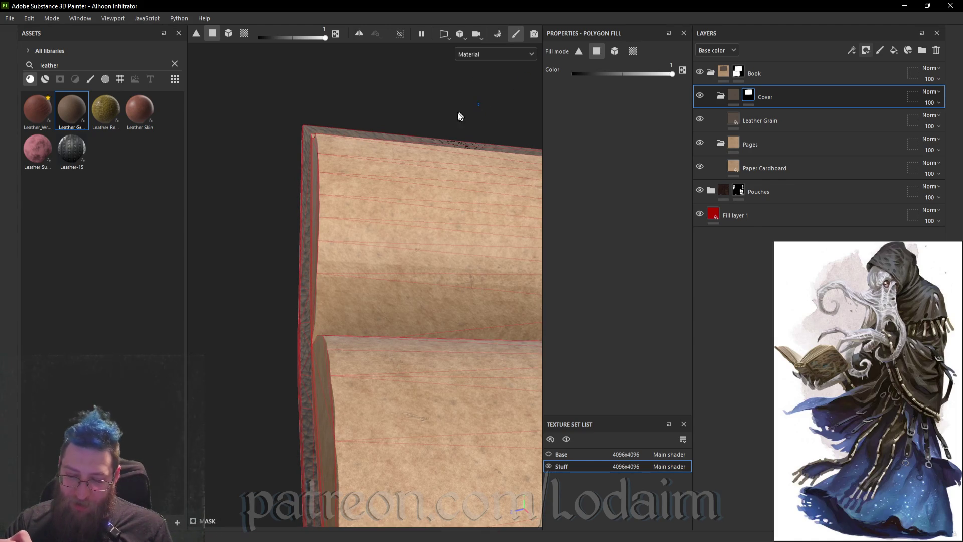
pyautogui.moveTo(471, 104)
pyautogui.mouseDown()
pyautogui.moveTo(508, 92)
pyautogui.moveTo(385, 112)
pyautogui.moveTo(492, 85)
pyautogui.moveTo(507, 97)
pyautogui.moveTo(507, 105)
pyautogui.moveTo(307, 90)
pyautogui.moveTo(434, 236)
pyautogui.moveTo(471, 239)
pyautogui.moveTo(469, 248)
pyautogui.moveTo(471, 90)
pyautogui.moveTo(497, 142)
pyautogui.moveTo(529, 290)
pyautogui.moveTo(536, 268)
pyautogui.mouseUp()
pyautogui.scroll(-10, 434, 238)
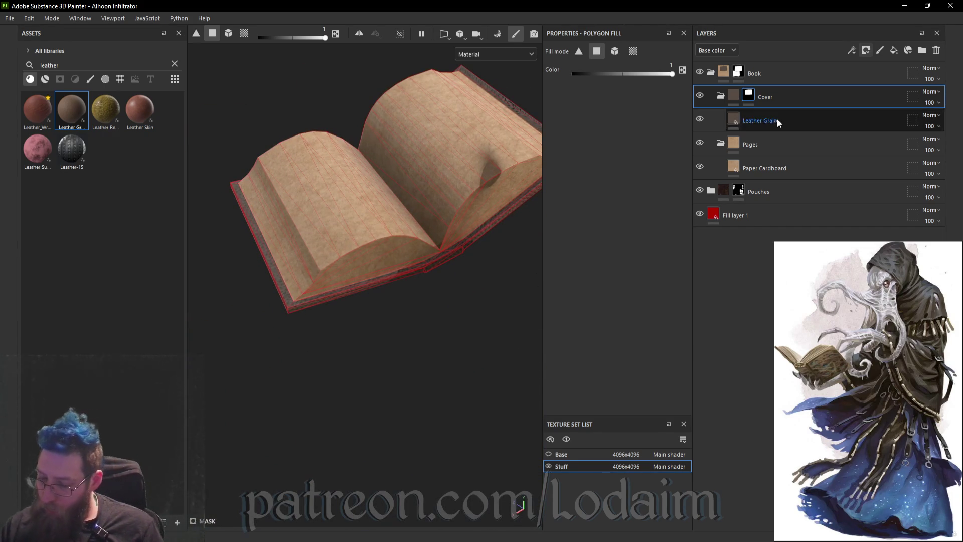
pyautogui.rightClick(750, 95)
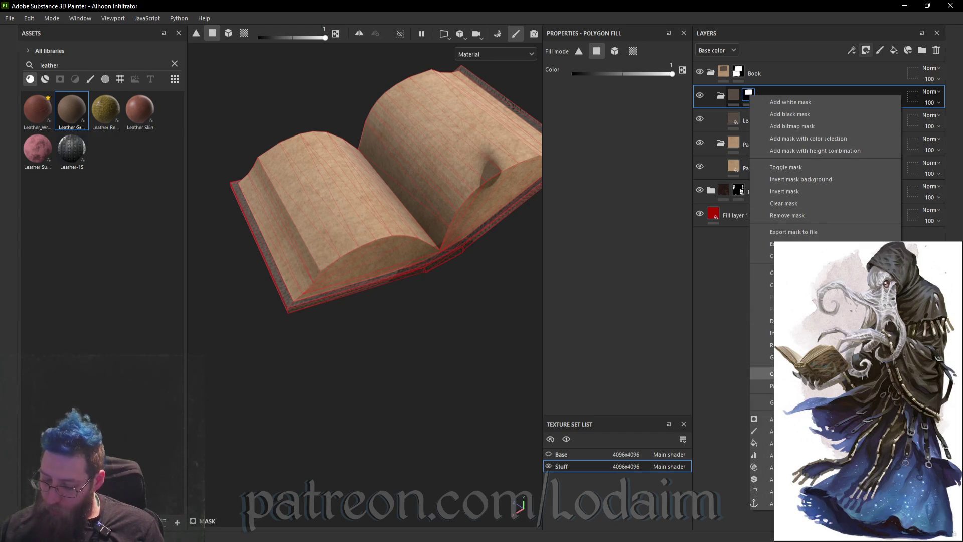
# - Copy the Cover mask onto the Pages folder and invert it
pyautogui.click(798, 373)
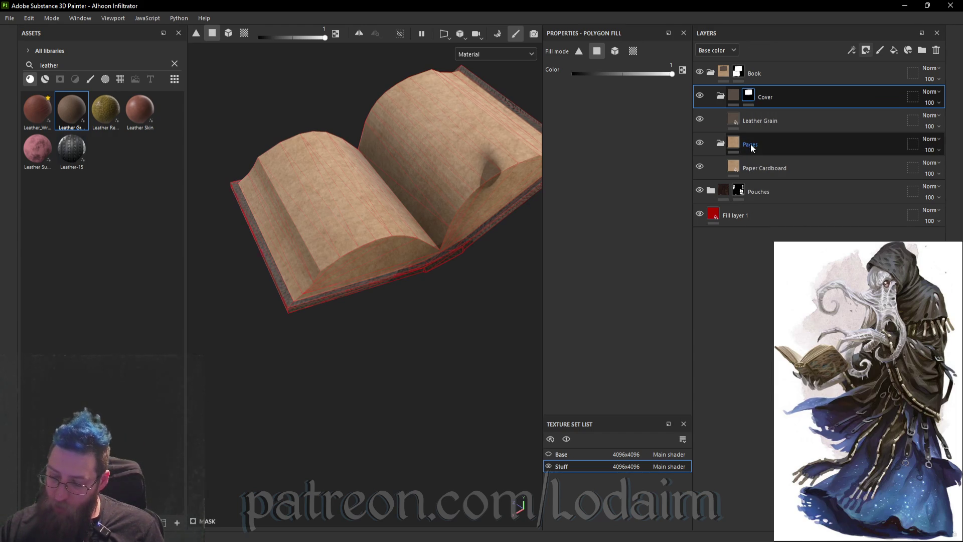
pyautogui.rightClick(751, 144)
pyautogui.click(765, 306)
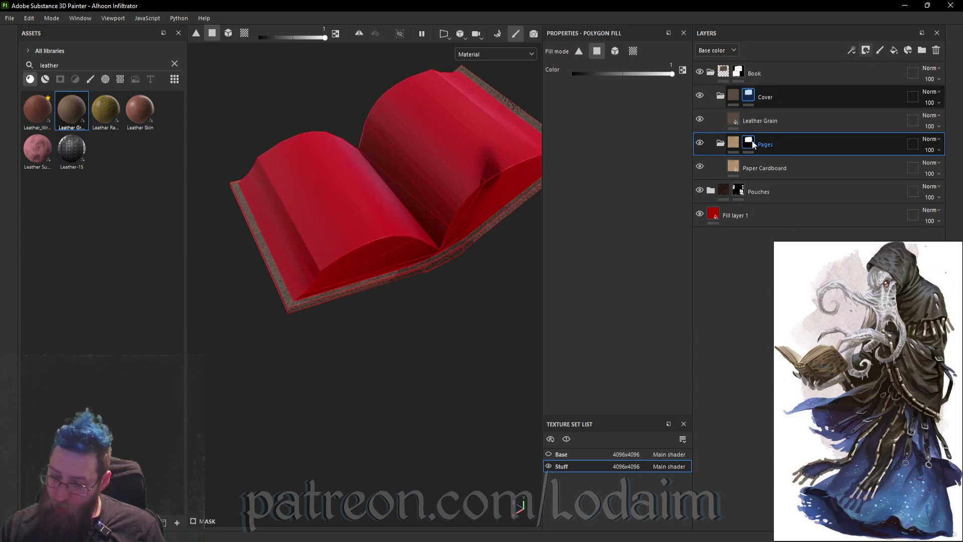
pyautogui.rightClick(751, 141)
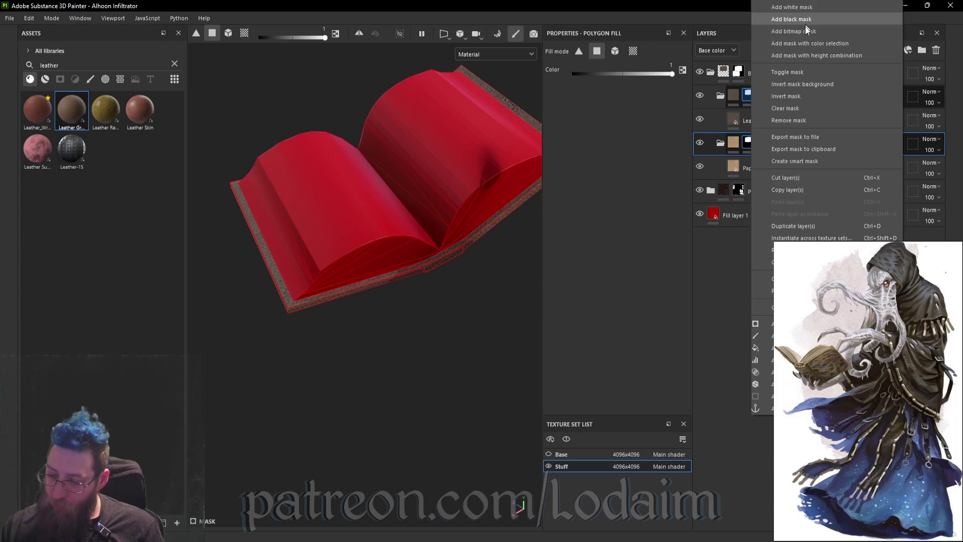
pyautogui.click(807, 96)
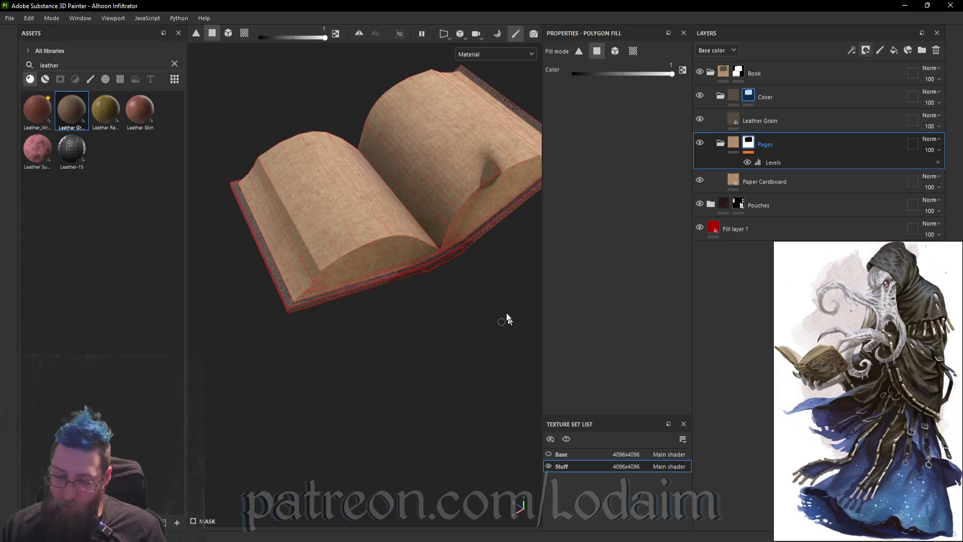
# - Switch back to painting and add a new fill layer in Pages blended as Overlay
pyautogui.press('1')
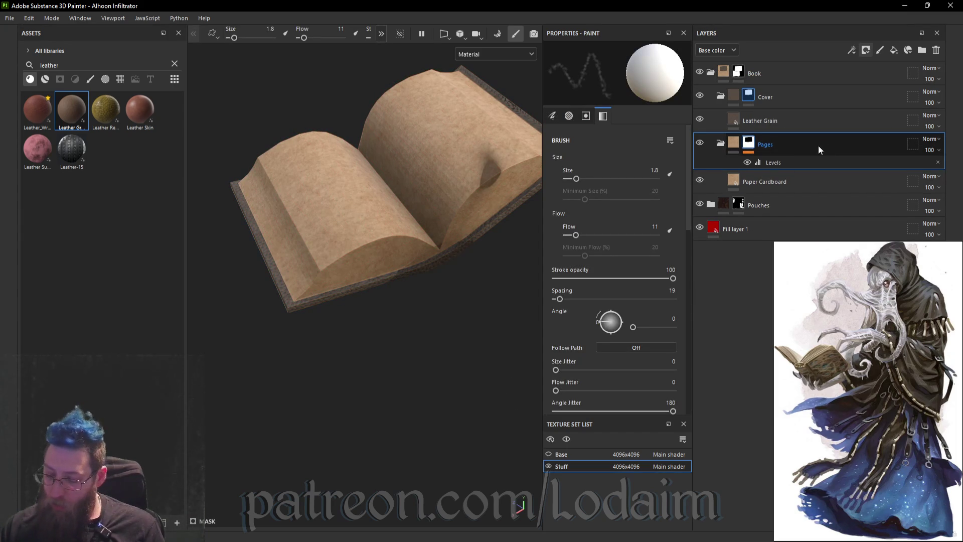
pyautogui.click(894, 50)
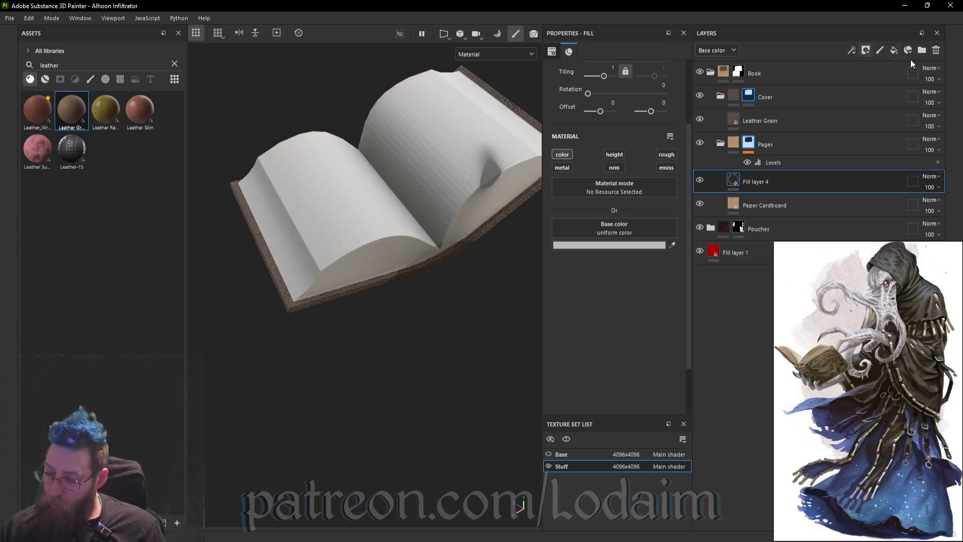
pyautogui.click(936, 178)
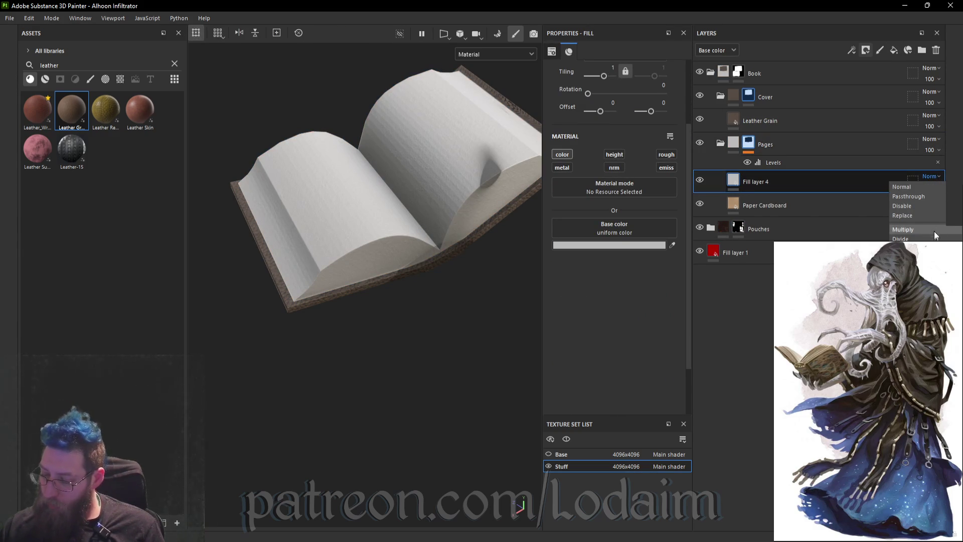
pyautogui.click(908, 321)
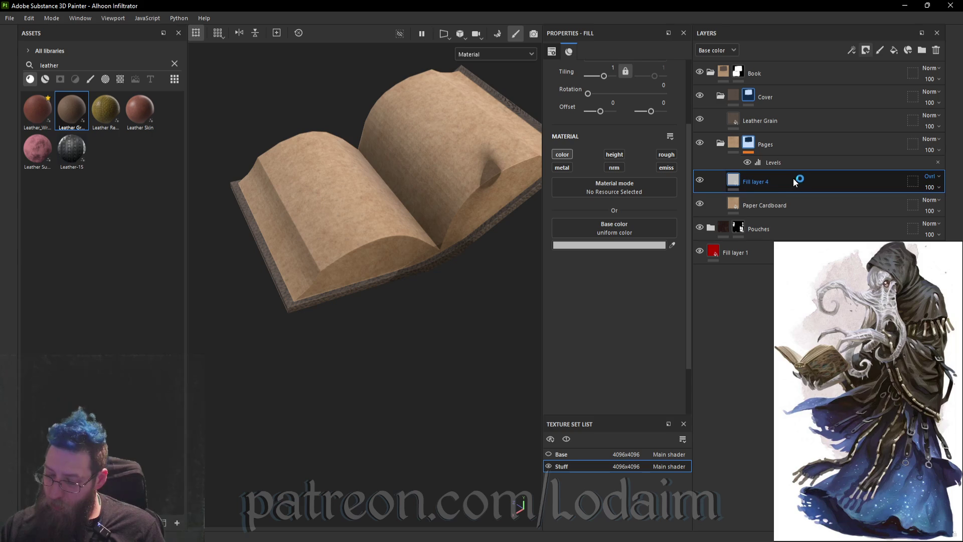
# - Duplicate the Overlay Fill layer 4 to create Fill layer 5
pyautogui.rightClick(820, 181)
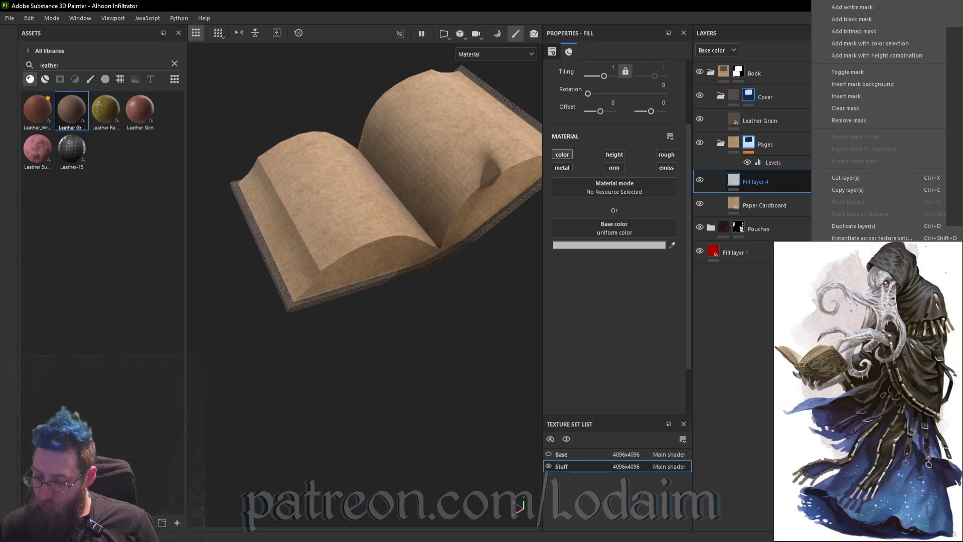
pyautogui.click(848, 190)
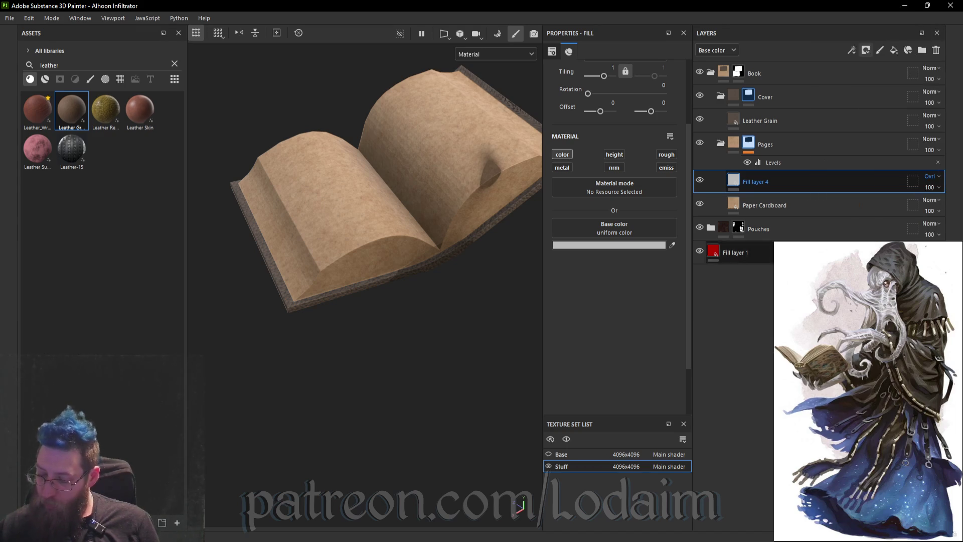
pyautogui.rightClick(833, 182)
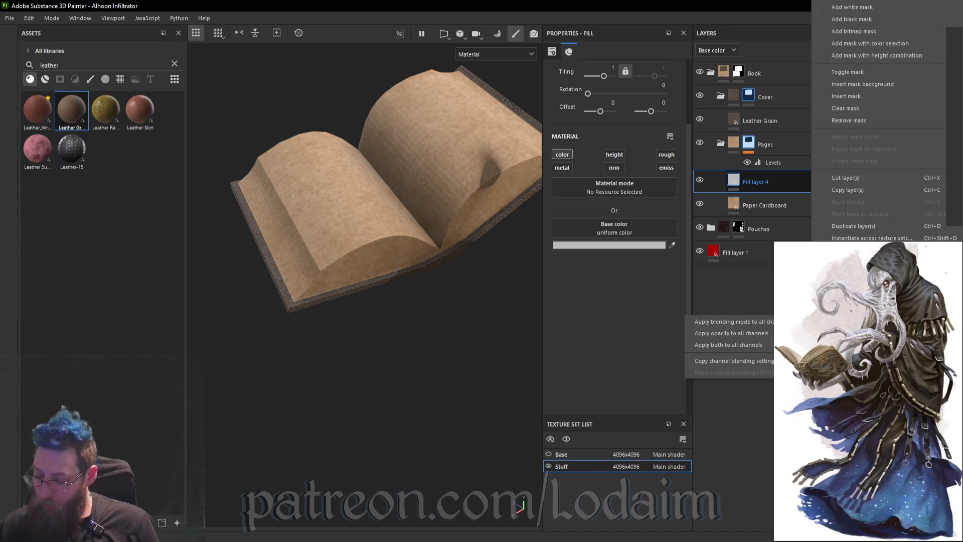
pyautogui.click(875, 225)
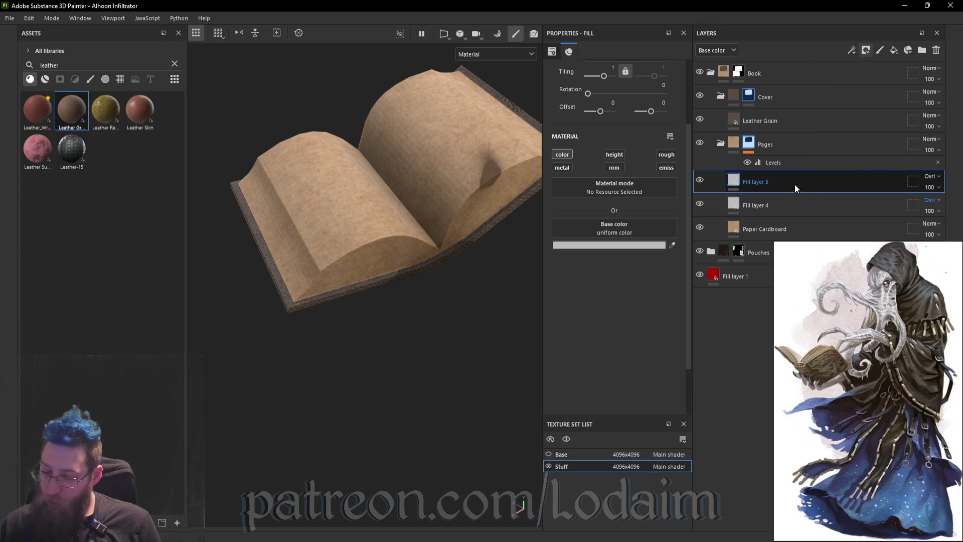
pyautogui.rightClick(795, 188)
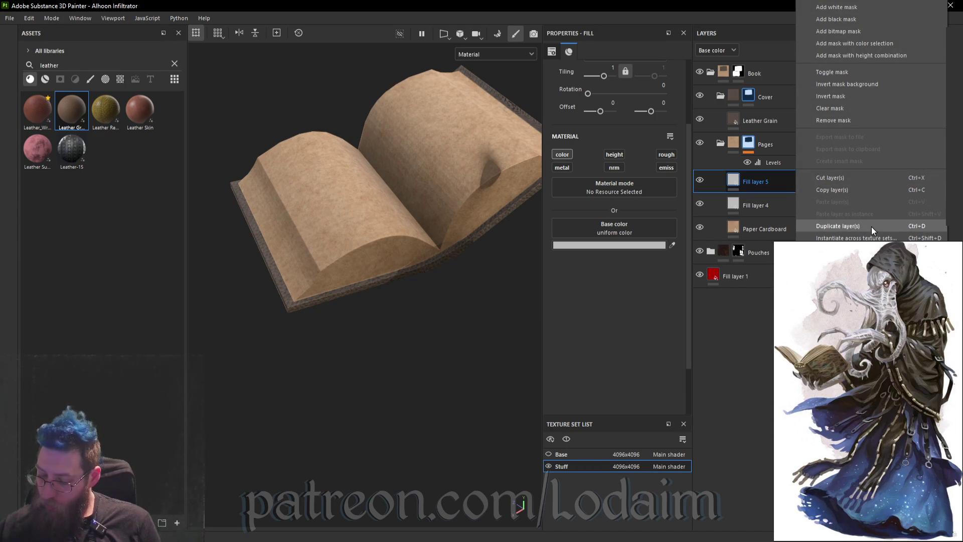
pyautogui.click(770, 185)
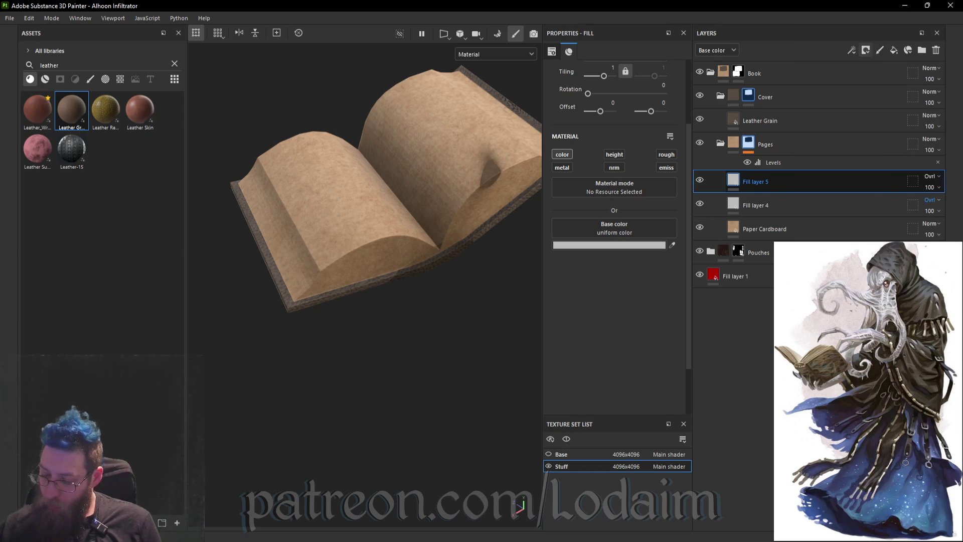
# - Give Fill layer 5 a black mask driven by the Metal Edge Wear generator
pyautogui.rightClick(765, 181)
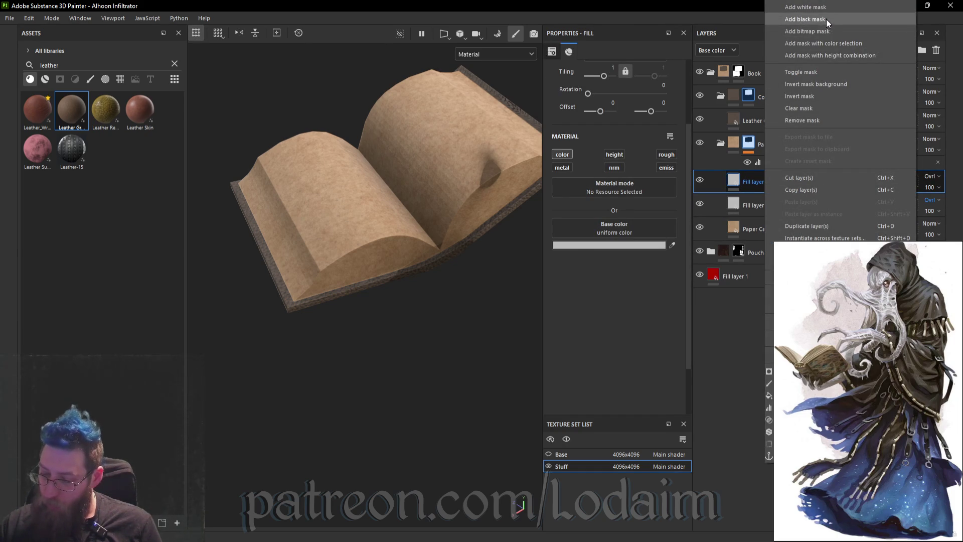
pyautogui.click(827, 19)
pyautogui.rightClick(747, 183)
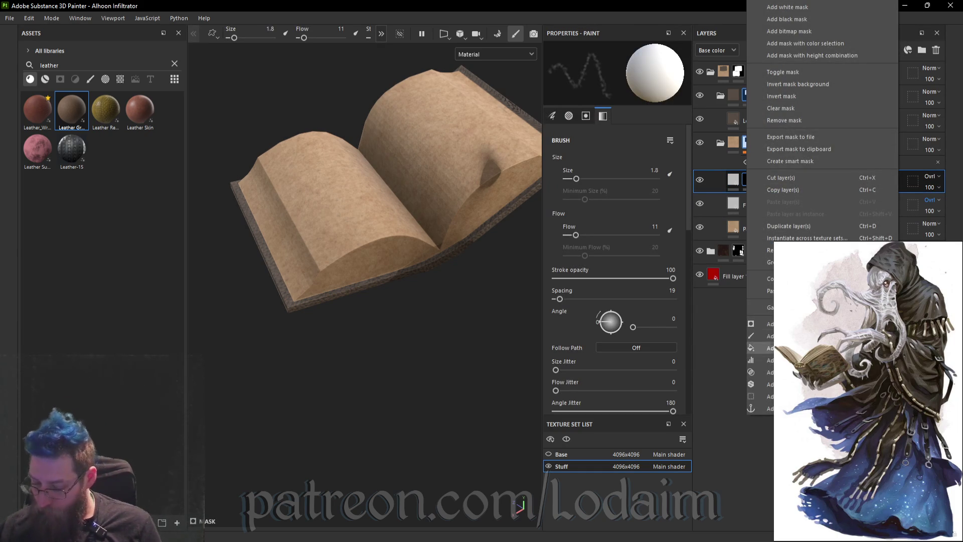
pyautogui.click(782, 324)
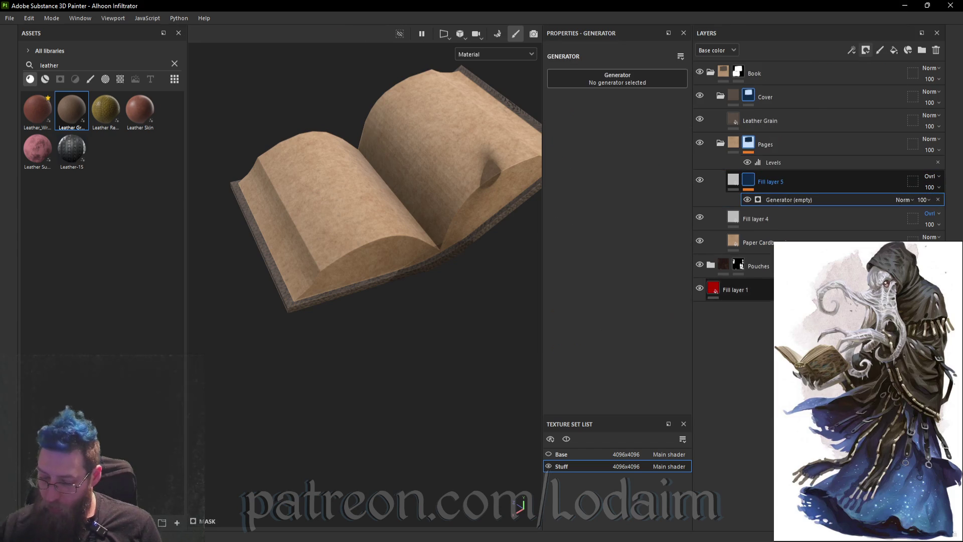
pyautogui.click(641, 79)
pyautogui.click(657, 203)
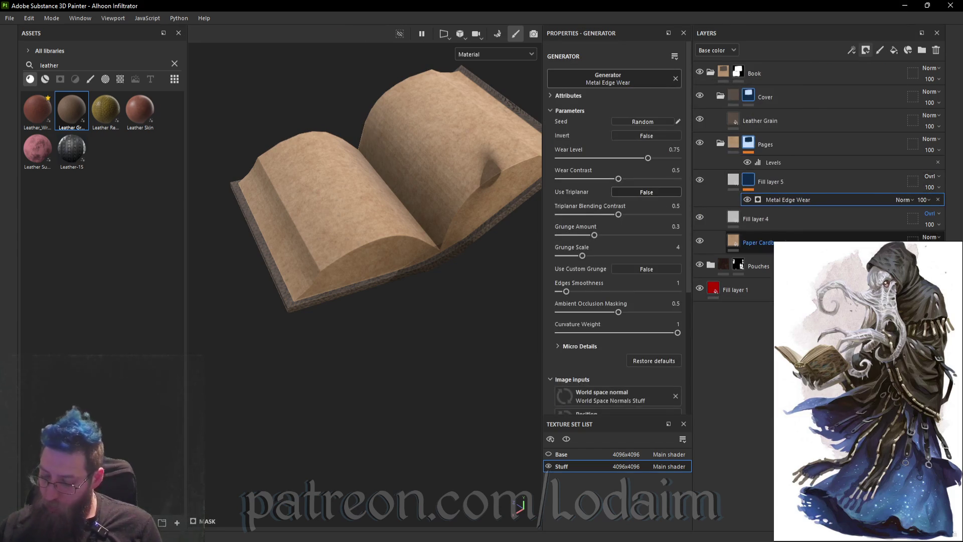
# - Apply the Sand Cavities smart mask to Fill layer 4
pyautogui.click(60, 79)
pyautogui.click(174, 64)
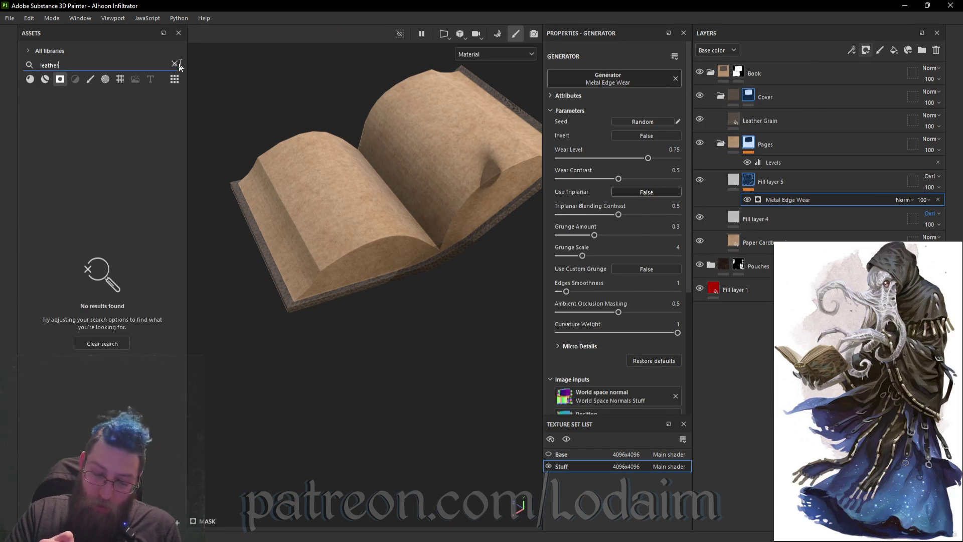
pyautogui.moveTo(48, 151)
pyautogui.mouseDown()
pyautogui.moveTo(729, 365)
pyautogui.moveTo(763, 223)
pyautogui.moveTo(749, 216)
pyautogui.mouseUp()
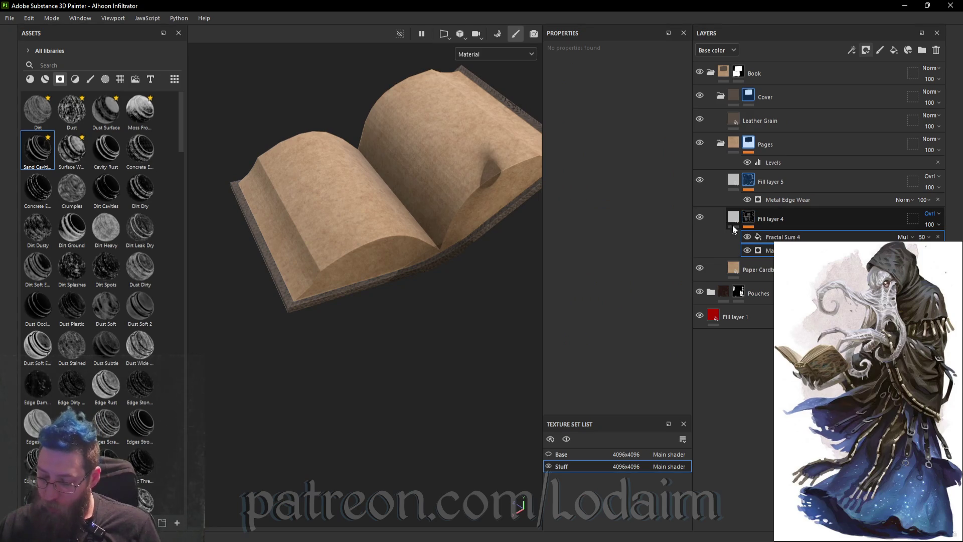
pyautogui.click(734, 216)
# - Lower Fill layer 4's base colour value to about 0.421, a darker grey near 6B6B6B
pyautogui.click(650, 245)
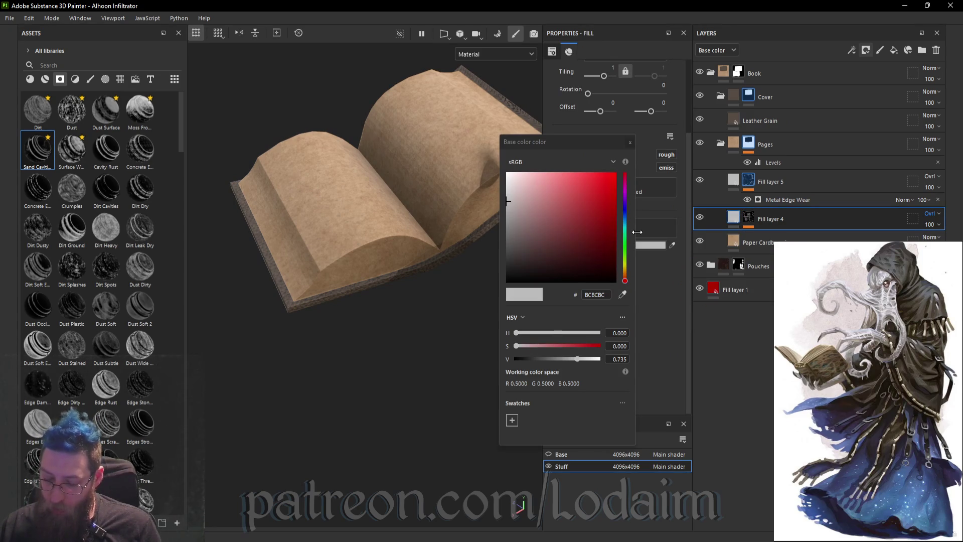
pyautogui.click(562, 359)
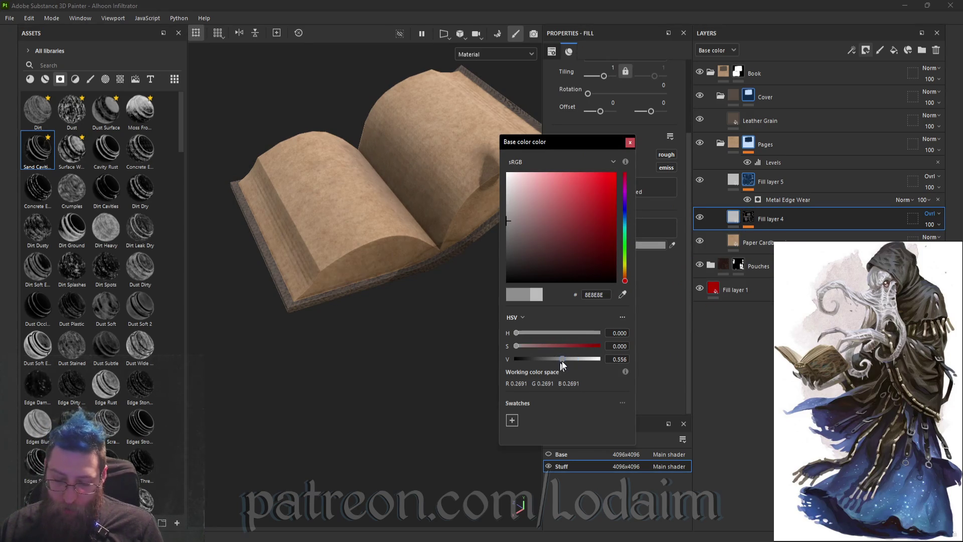
pyautogui.moveTo(562, 359); pyautogui.dragTo(552, 359)
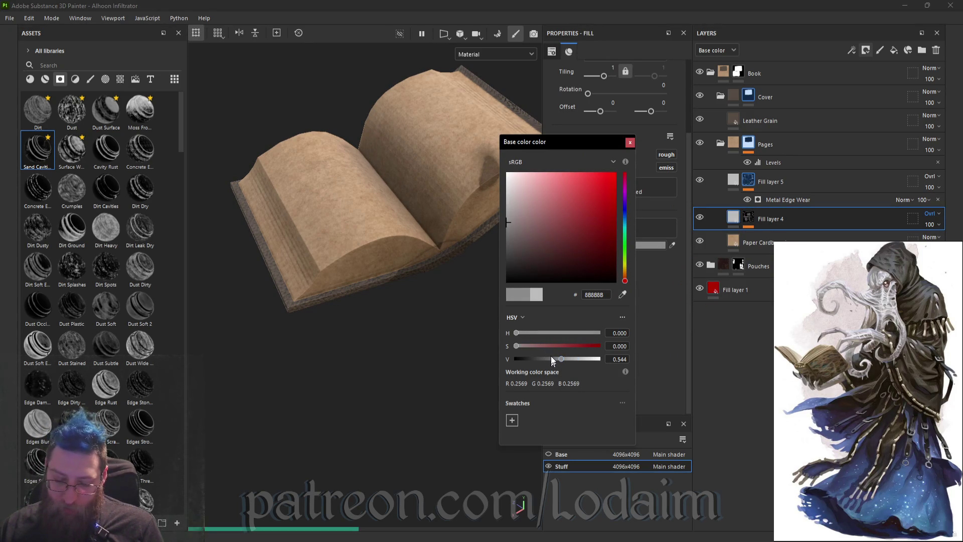
pyautogui.click(551, 359)
pyautogui.moveTo(458, 301)
pyautogui.keyDown('alt'); pyautogui.mouseDown()
pyautogui.moveTo(426, 286)
pyautogui.moveTo(434, 207)
pyautogui.mouseUp(); pyautogui.keyUp('alt')
pyautogui.moveTo(434, 210)
pyautogui.keyDown('alt'); pyautogui.mouseDown(button='right')
pyautogui.moveTo(456, 306)
pyautogui.moveTo(451, 268)
pyautogui.moveTo(465, 248)
pyautogui.mouseUp(button='right'); pyautogui.keyUp('alt')
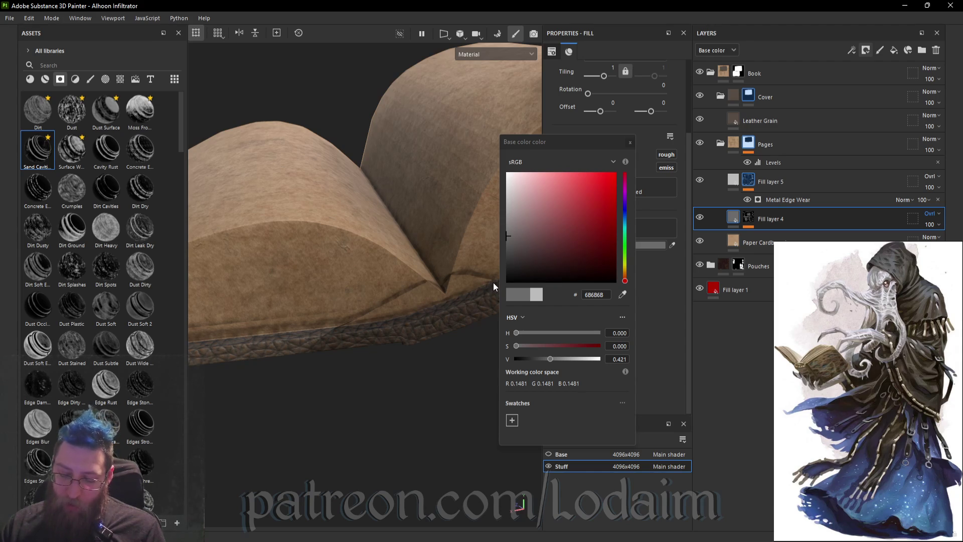
pyautogui.moveTo(490, 271)
pyautogui.keyDown('alt'); pyautogui.mouseDown()
pyautogui.moveTo(446, 241)
pyautogui.moveTo(444, 190)
pyautogui.moveTo(424, 362)
pyautogui.moveTo(447, 344)
pyautogui.moveTo(438, 365)
pyautogui.moveTo(392, 378)
pyautogui.moveTo(456, 259)
pyautogui.mouseUp(); pyautogui.keyUp('alt')
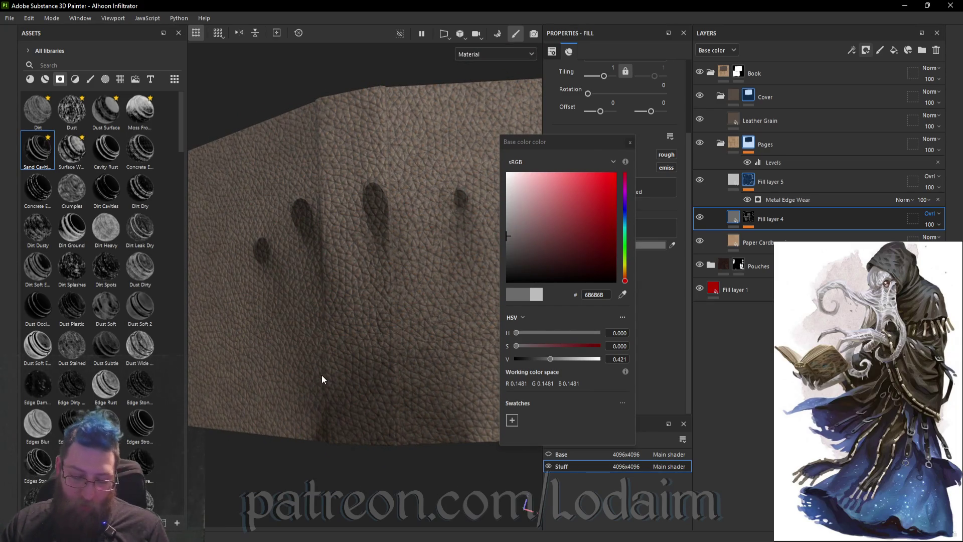
pyautogui.press('f')
pyautogui.moveTo(422, 269)
pyautogui.keyDown('alt'); pyautogui.mouseDown()
pyautogui.moveTo(414, 460)
pyautogui.moveTo(456, 338)
pyautogui.moveTo(390, 337)
pyautogui.moveTo(370, 312)
pyautogui.moveTo(280, 332)
pyautogui.moveTo(188, 316)
pyautogui.moveTo(282, 378)
pyautogui.moveTo(394, 261)
pyautogui.moveTo(390, 348)
pyautogui.moveTo(441, 251)
pyautogui.moveTo(457, 270)
pyautogui.moveTo(351, 344)
pyautogui.moveTo(414, 290)
pyautogui.moveTo(419, 312)
pyautogui.mouseUp(); pyautogui.keyUp('alt')
pyautogui.click(637, 128)
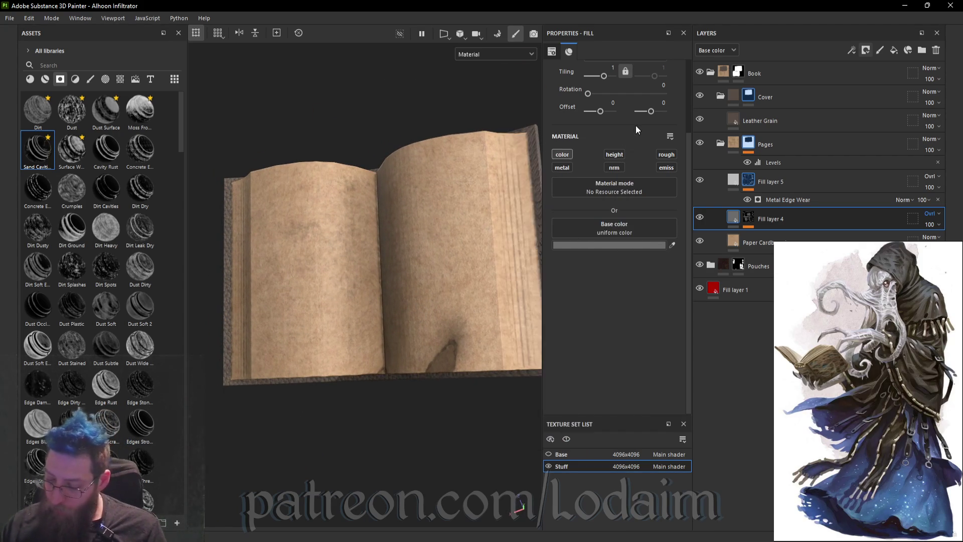
# - Add a fill layer above Fill layer 5 with roughness near 0, metallic 0.0829, height 0.1336
pyautogui.click(815, 187)
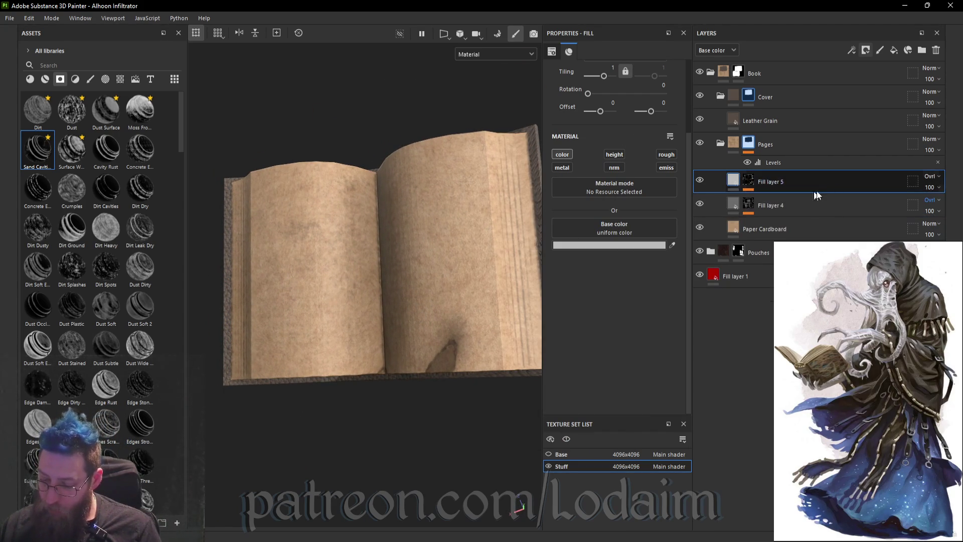
pyautogui.click(897, 50)
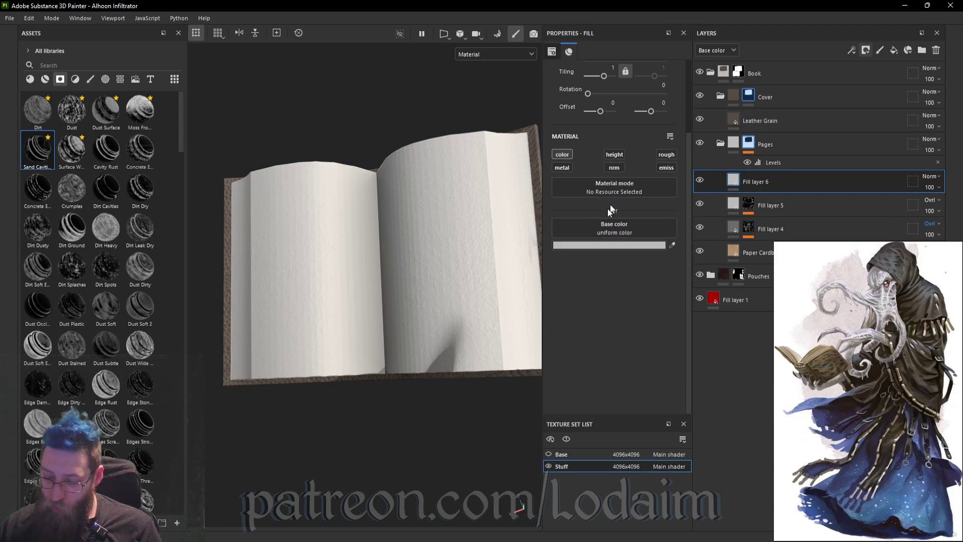
pyautogui.click(672, 156)
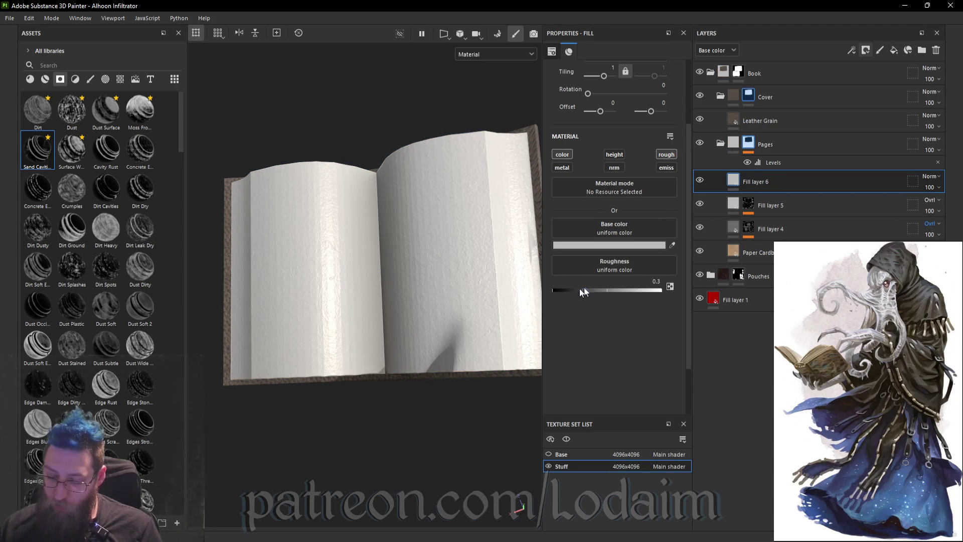
pyautogui.click(557, 290)
pyautogui.click(563, 168)
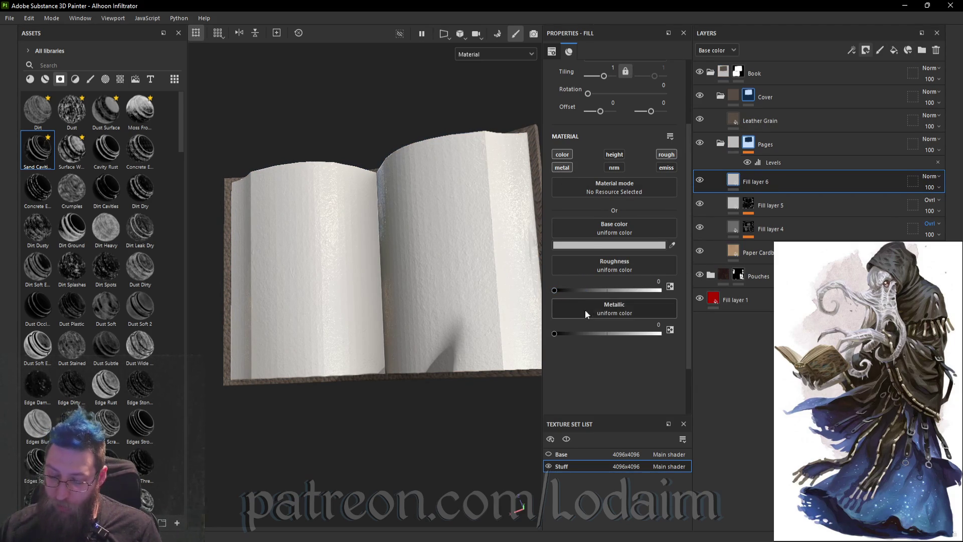
pyautogui.click(562, 333)
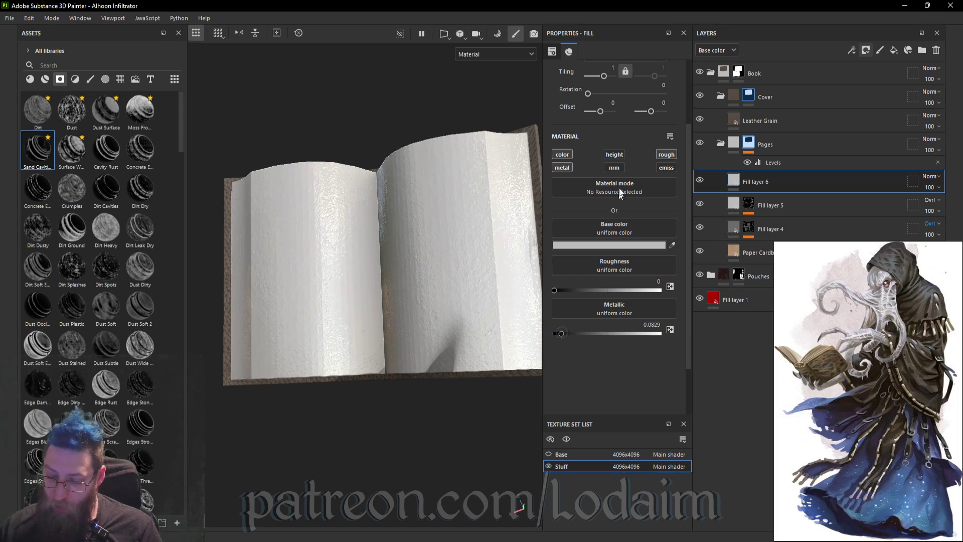
pyautogui.click(619, 157)
pyautogui.click(613, 290)
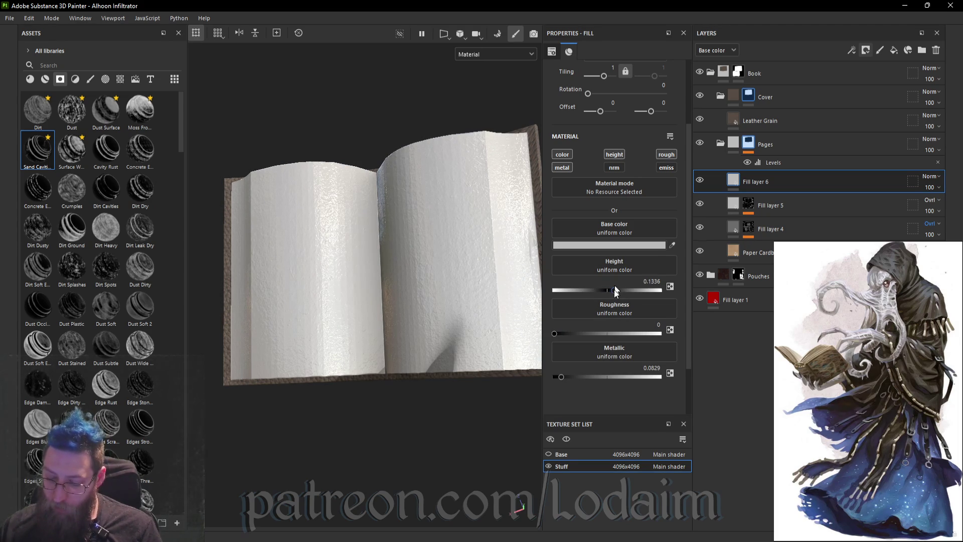
# - Make Fill layer 6's base colour a saturated purple
pyautogui.click(591, 250)
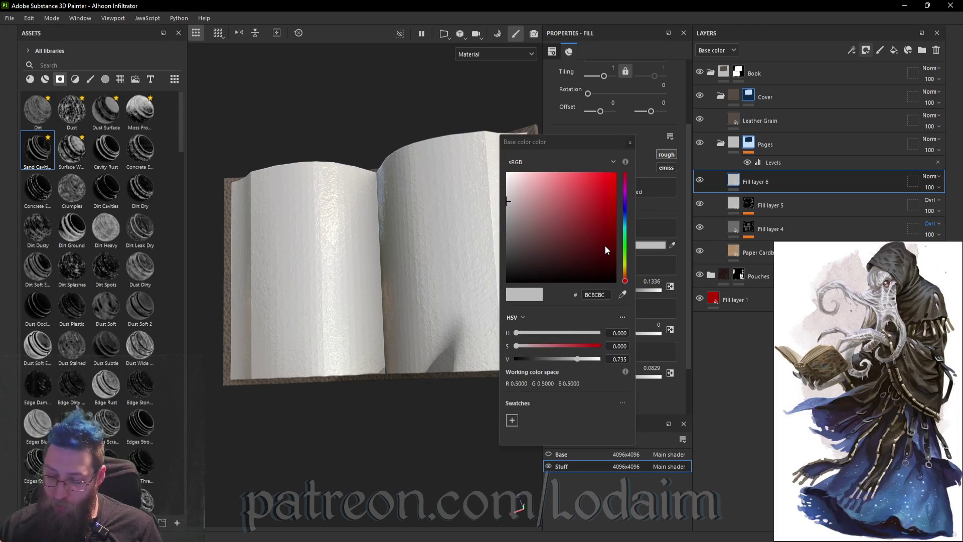
pyautogui.click(625, 196)
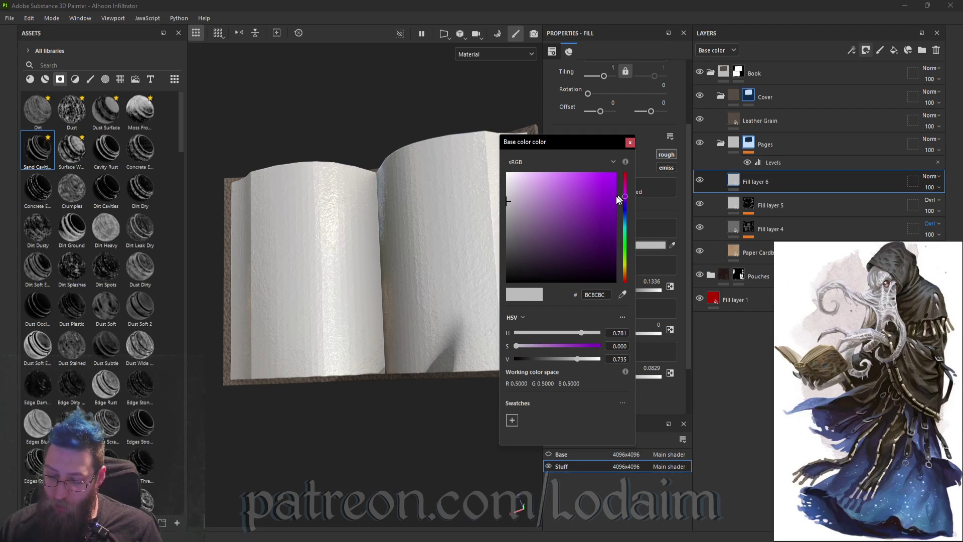
pyautogui.click(617, 196)
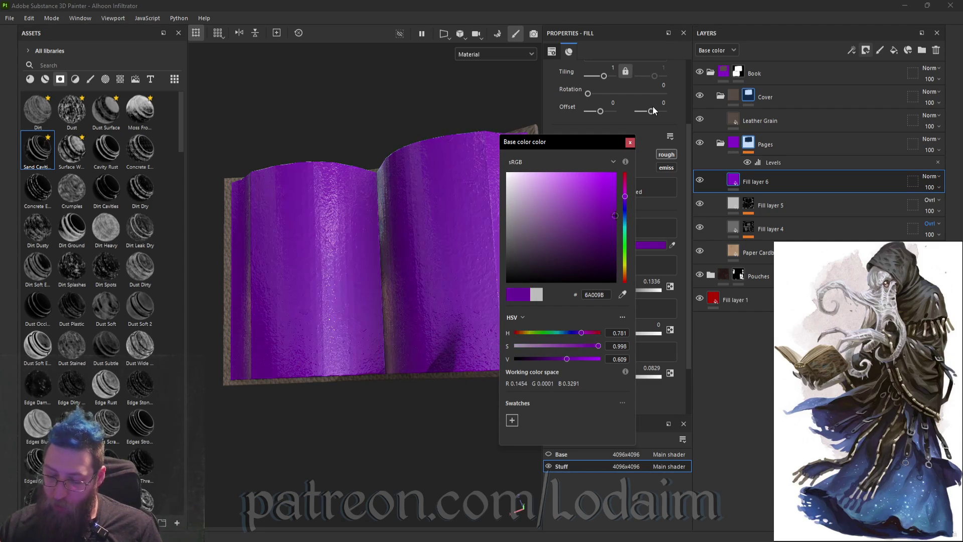
pyautogui.click(630, 143)
# - Enable the emissive channel and set the glow colour to a bluish purple, 55048D
pyautogui.click(667, 169)
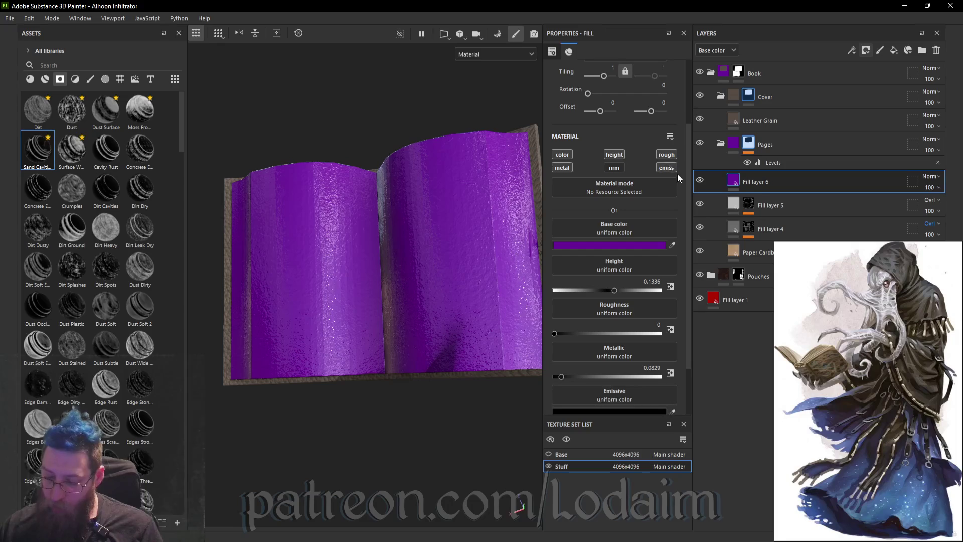
pyautogui.moveTo(660, 245)
pyautogui.mouseDown()
pyautogui.moveTo(673, 262)
pyautogui.moveTo(651, 233)
pyautogui.mouseUp()
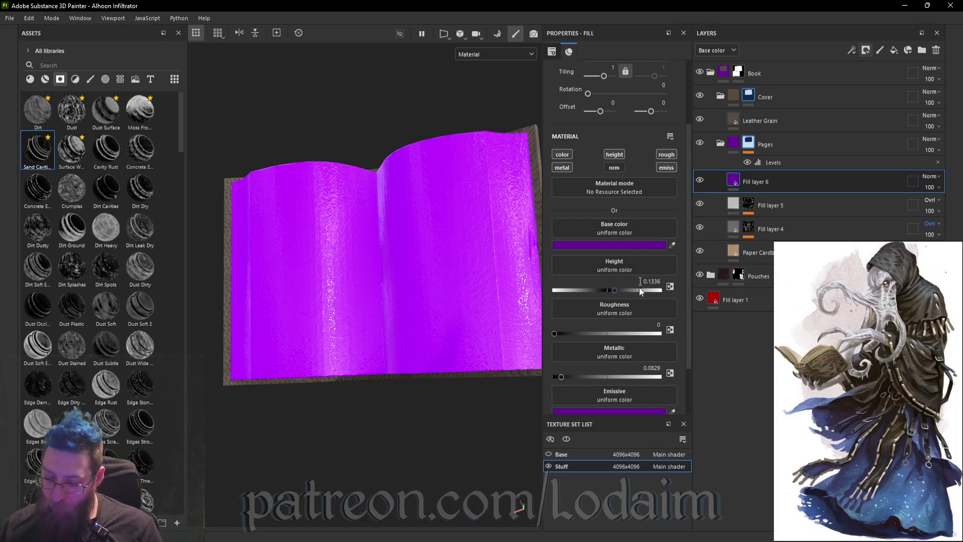
pyautogui.click(652, 410)
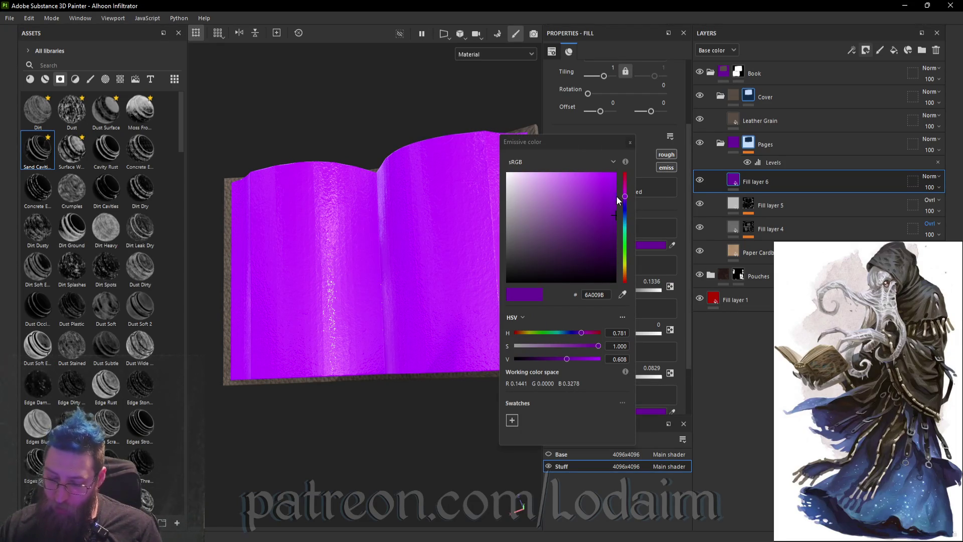
pyautogui.click(606, 200)
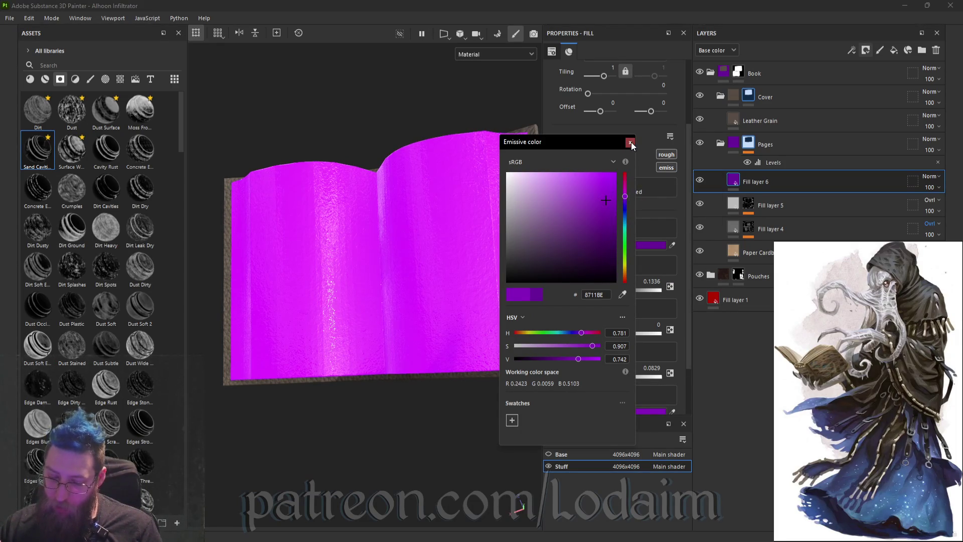
pyautogui.click(630, 143)
pyautogui.click(643, 409)
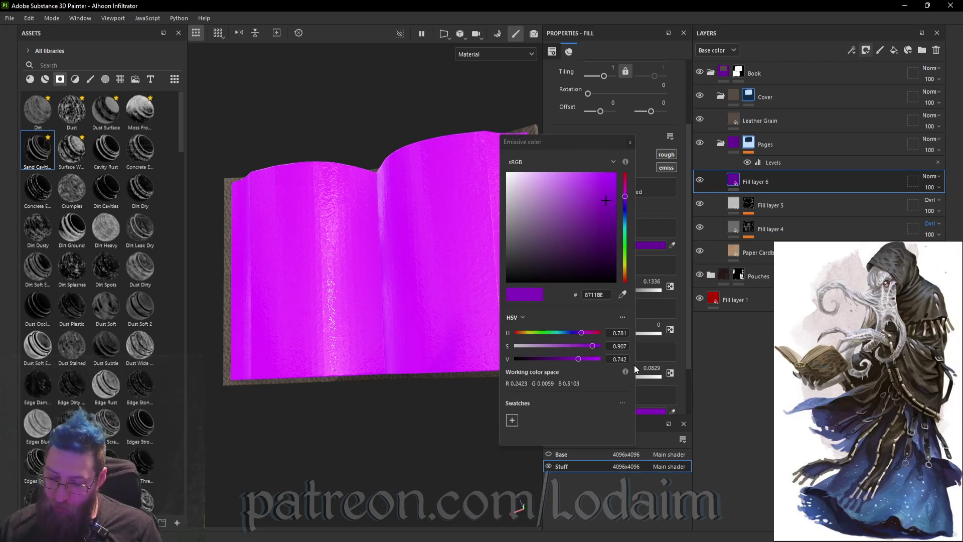
pyautogui.click(625, 199)
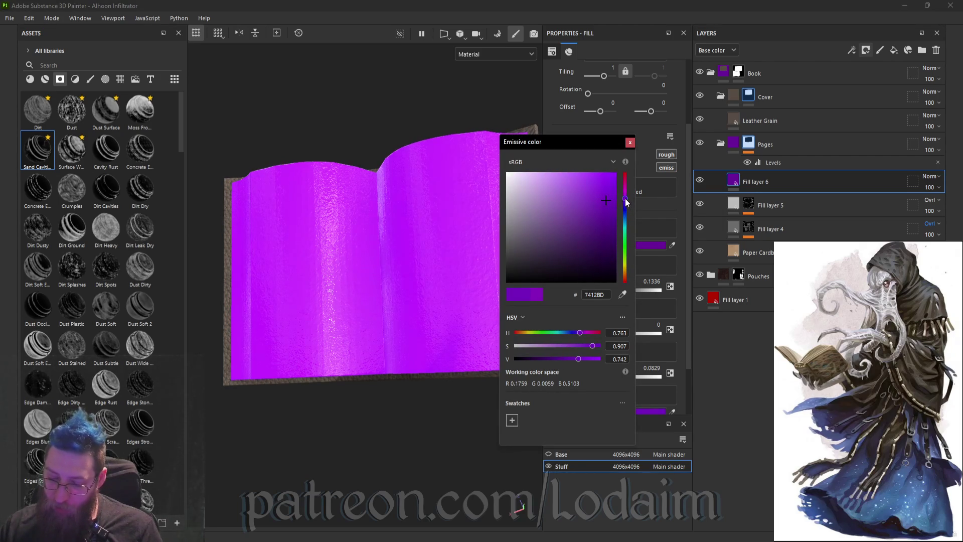
pyautogui.moveTo(626, 201); pyautogui.dragTo(623, 201)
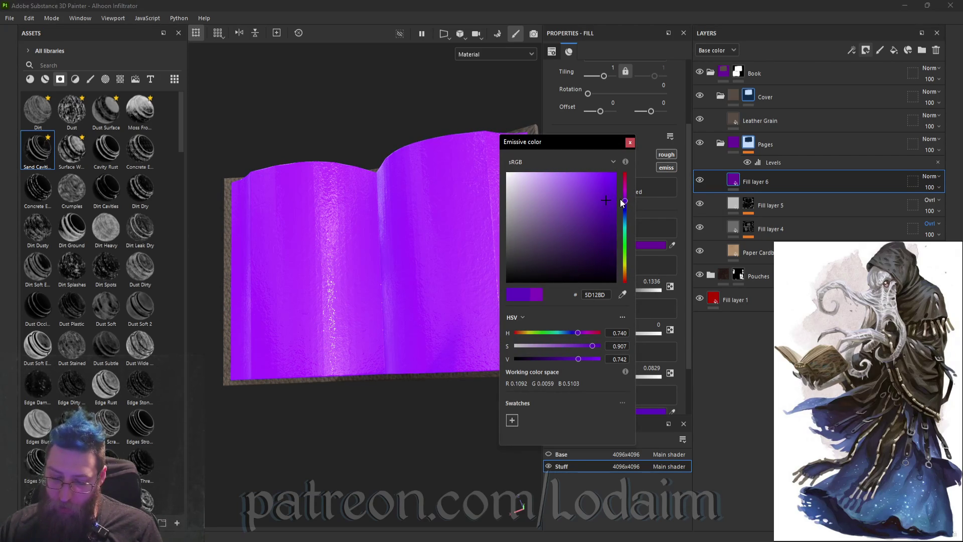
pyautogui.click(613, 200)
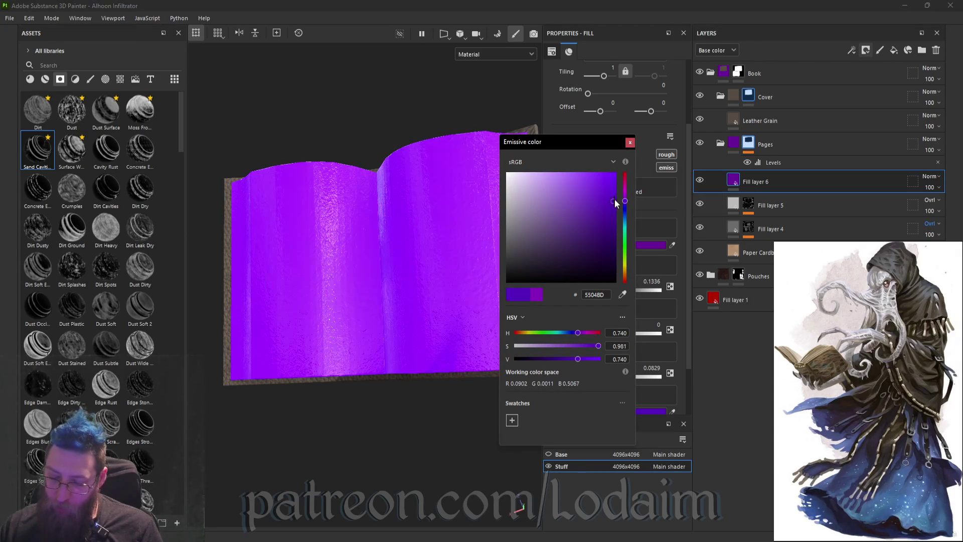
pyautogui.click(631, 143)
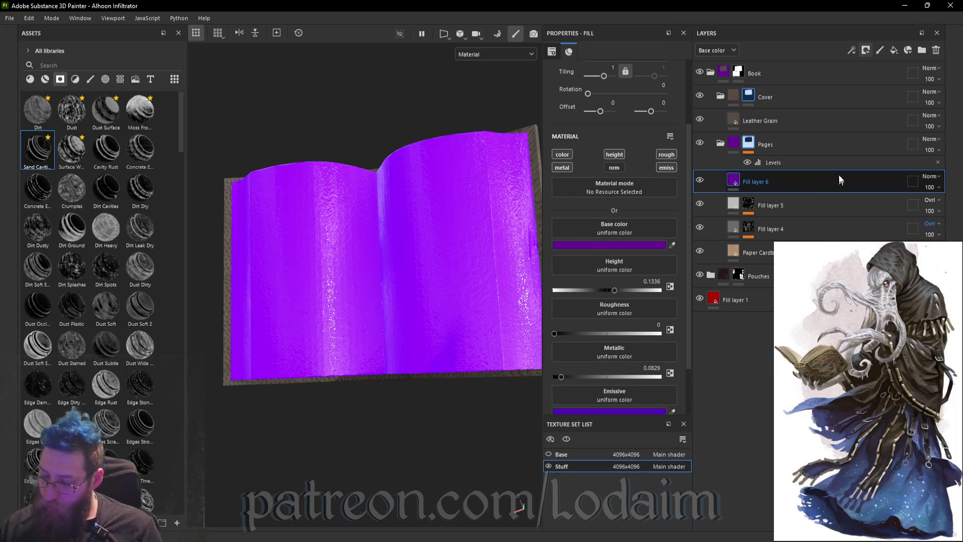
pyautogui.click(866, 50)
# - Hide Fill layer 6 behind a black mask and select the Basic Hard brush
pyautogui.click(898, 76)
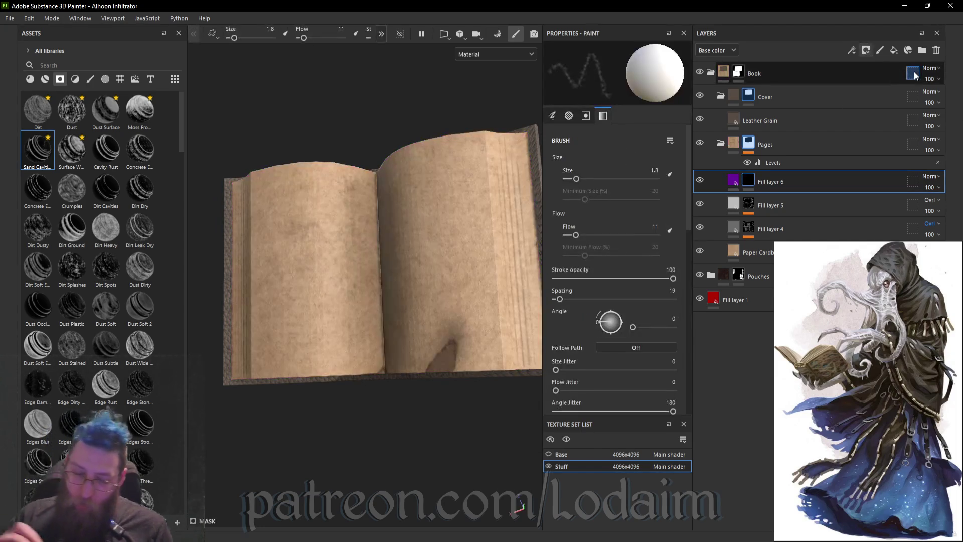
pyautogui.click(90, 79)
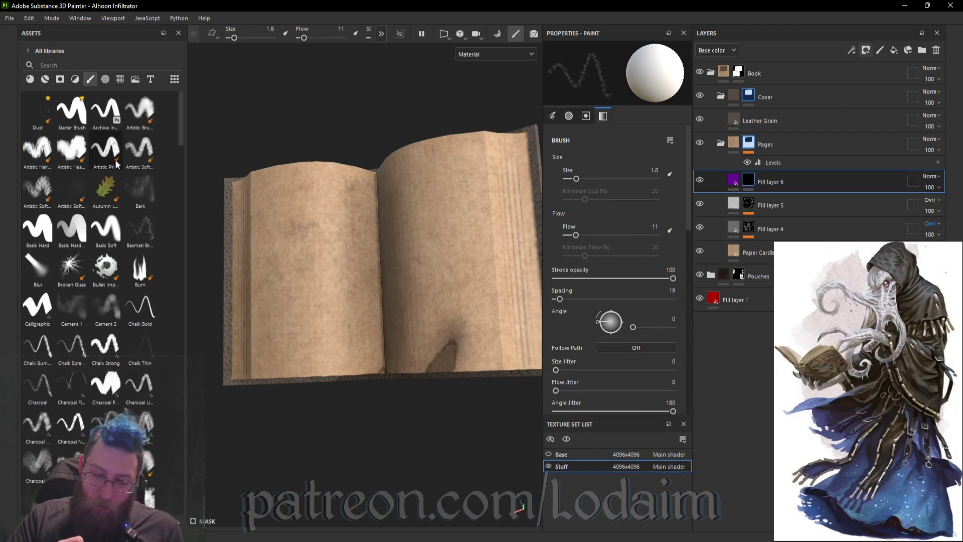
pyautogui.click(42, 241)
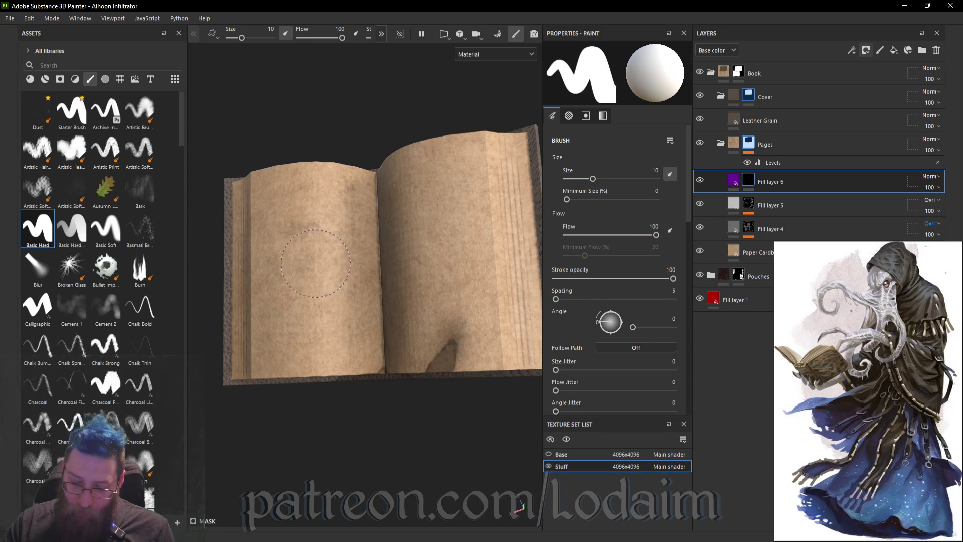
# - Use the Handprint texture as the brush alpha, then add a new Fill layer 7
pyautogui.click(105, 79)
pyautogui.scroll(-15, 134, 294)
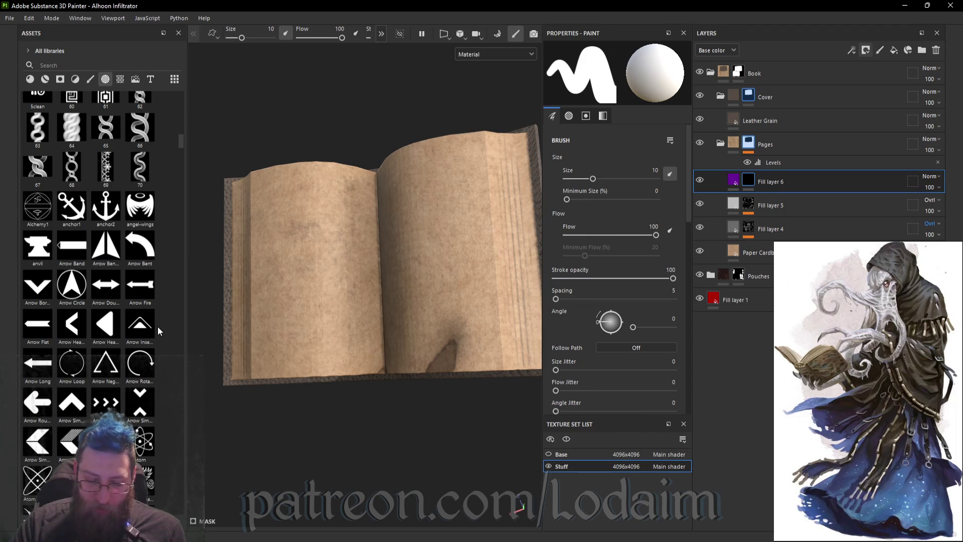
pyautogui.scroll(-10, 158, 326)
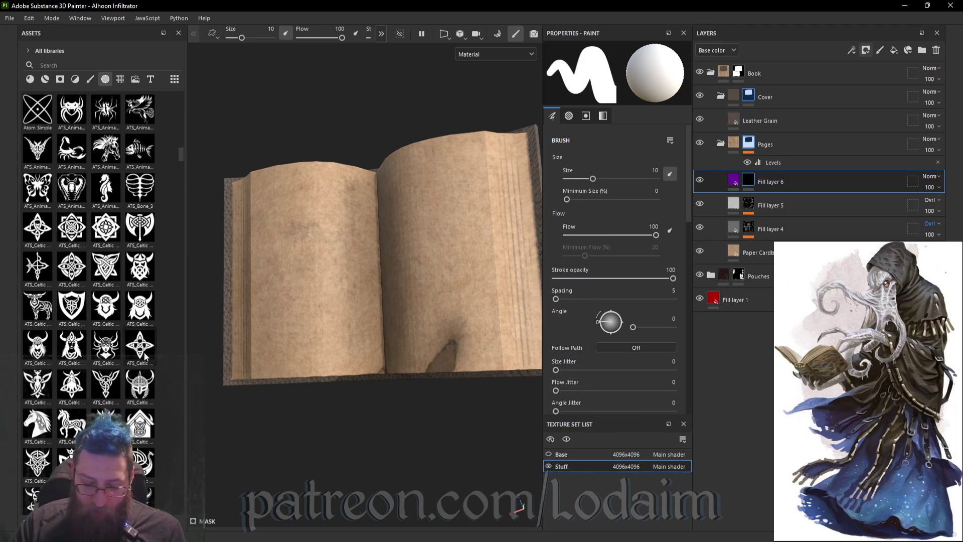
pyautogui.moveTo(145, 354)
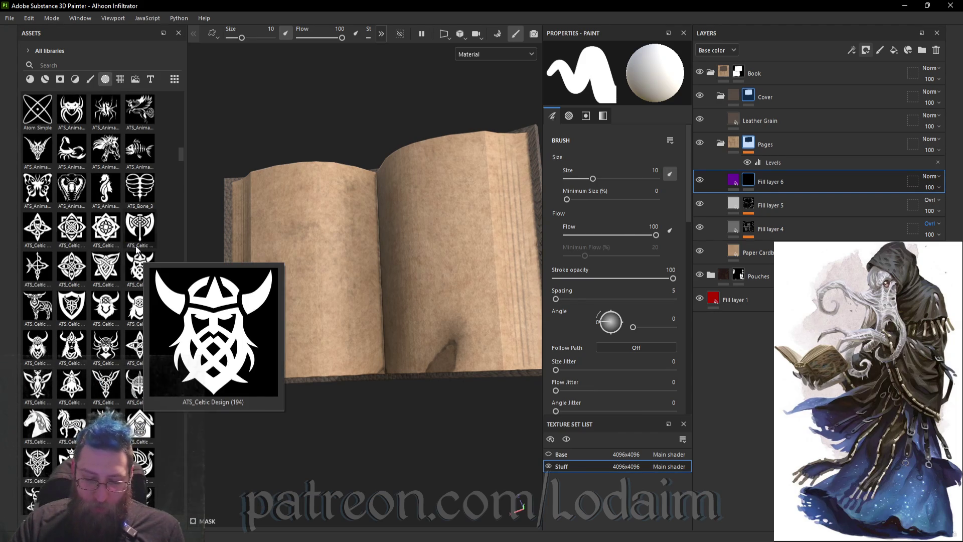
pyautogui.scroll(-5, 129, 380)
pyautogui.scroll(-10, 129, 379)
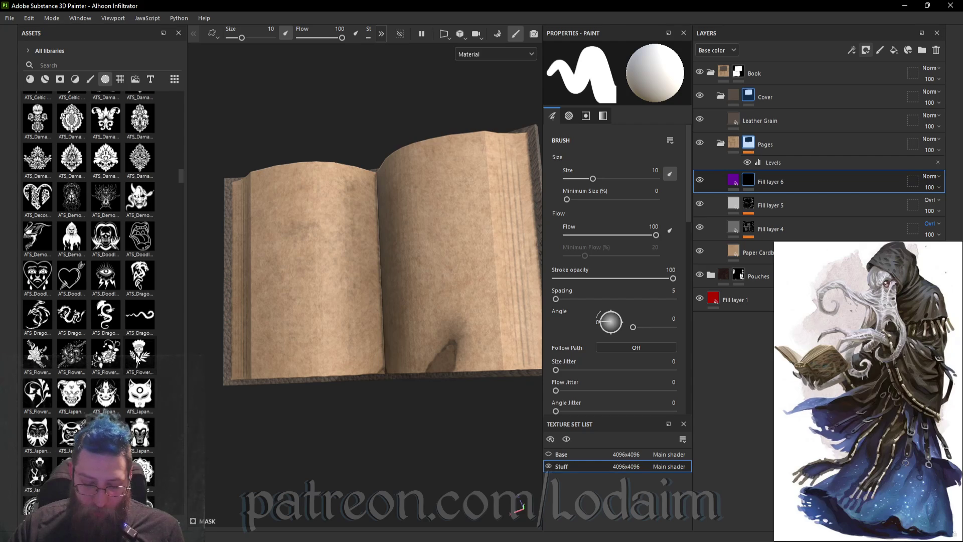
pyautogui.scroll(-5, 137, 408)
pyautogui.scroll(-5, 137, 407)
pyautogui.scroll(-10, 138, 410)
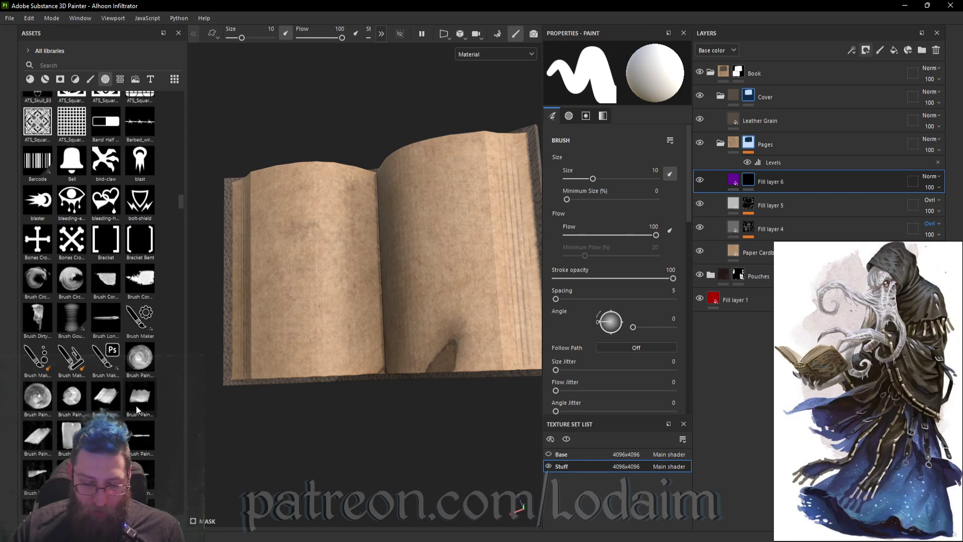
pyautogui.scroll(-5, 136, 407)
pyautogui.scroll(-10, 136, 410)
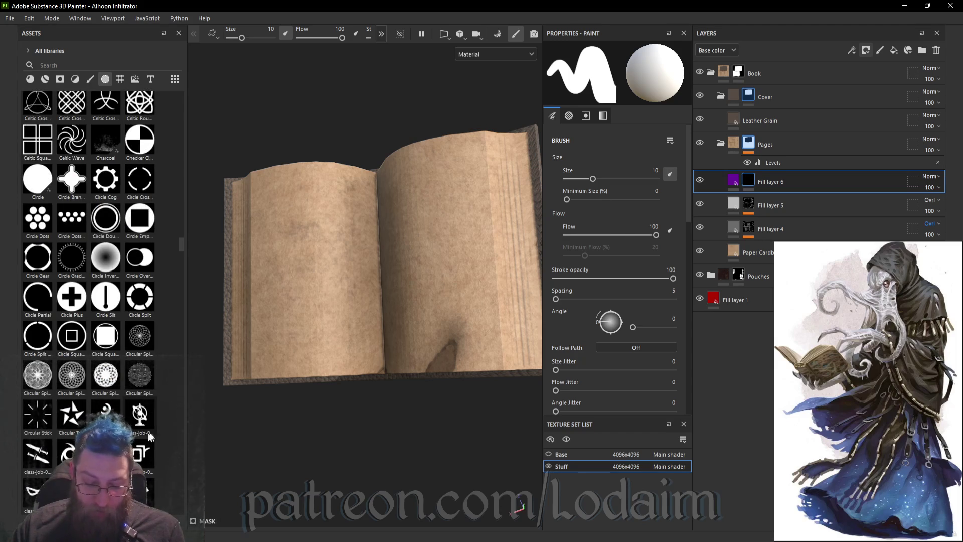
pyautogui.scroll(-5, 144, 469)
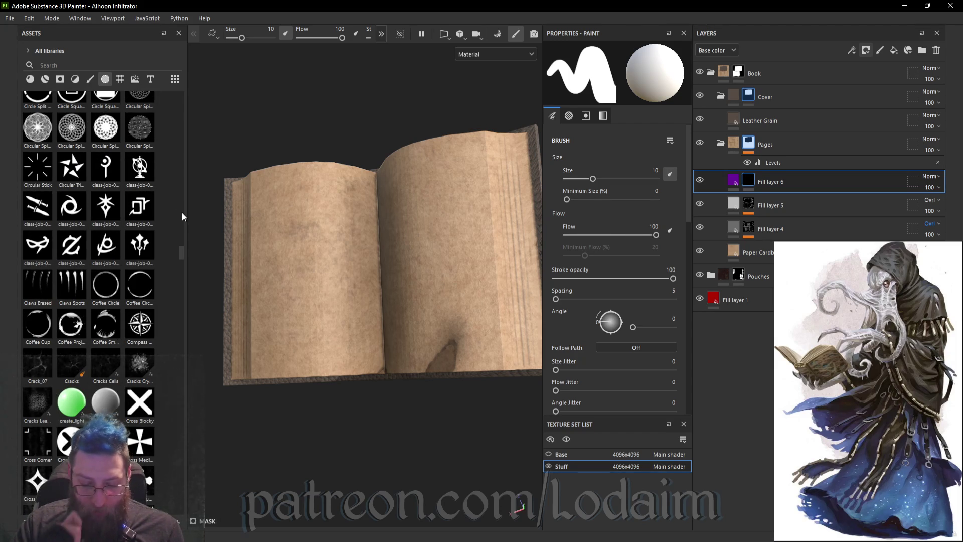
pyautogui.scroll(-3, 147, 353)
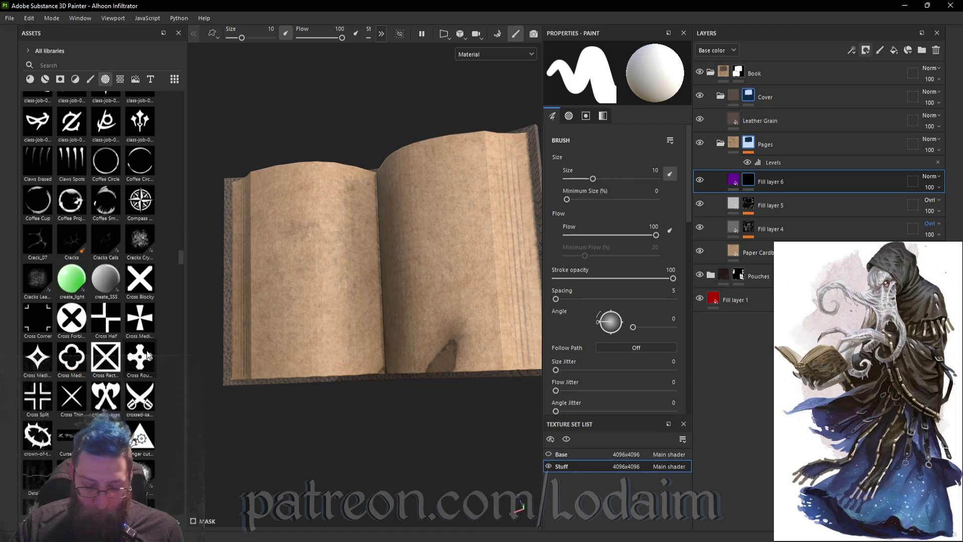
pyautogui.scroll(-10, 151, 351)
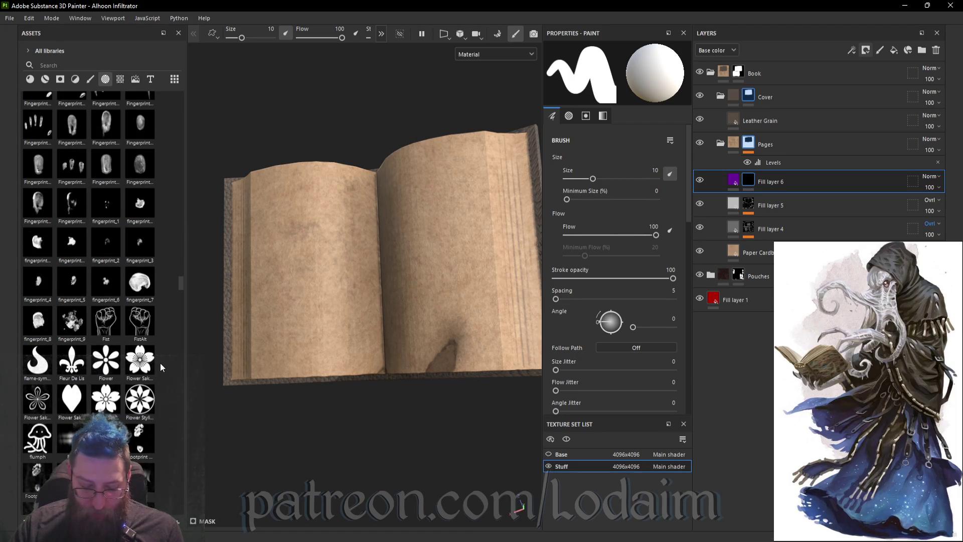
pyautogui.scroll(-6, 160, 363)
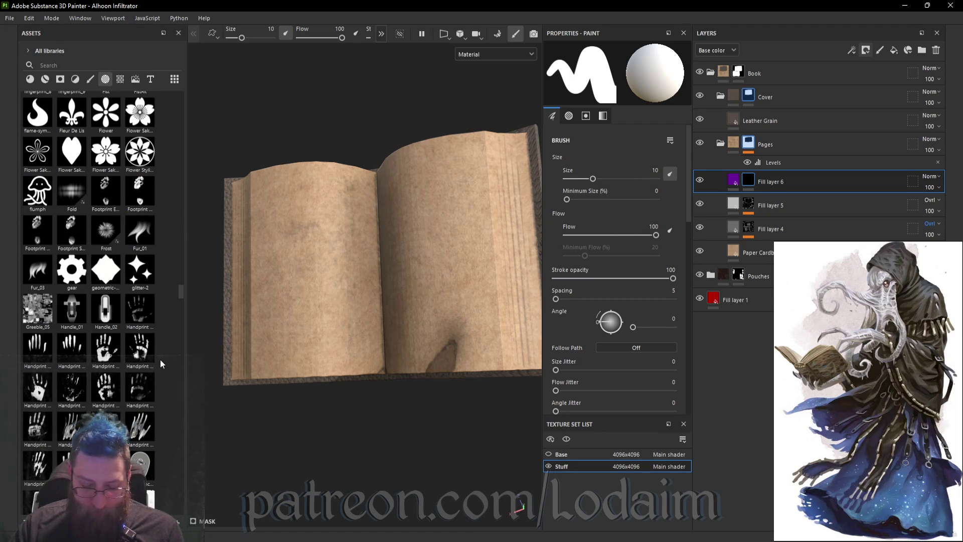
pyautogui.click(144, 428)
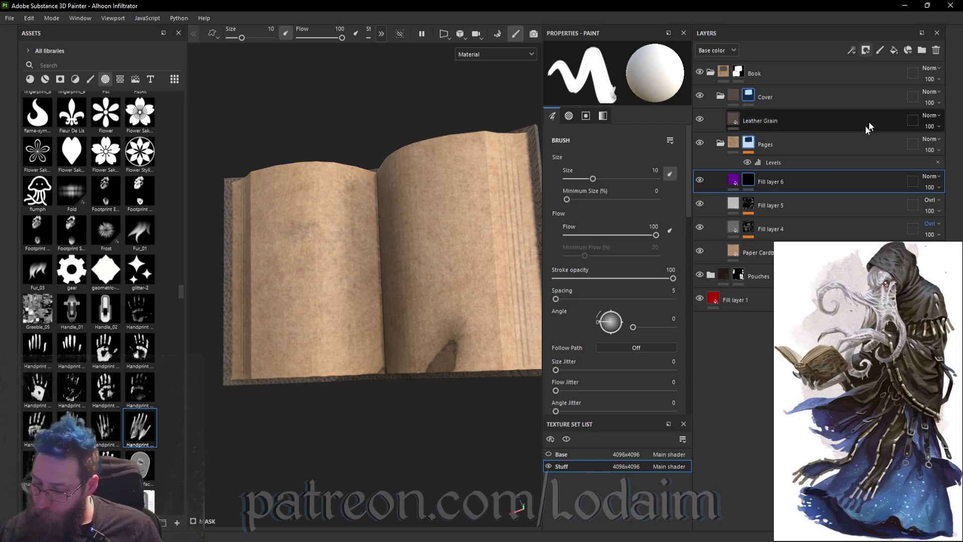
pyautogui.click(893, 50)
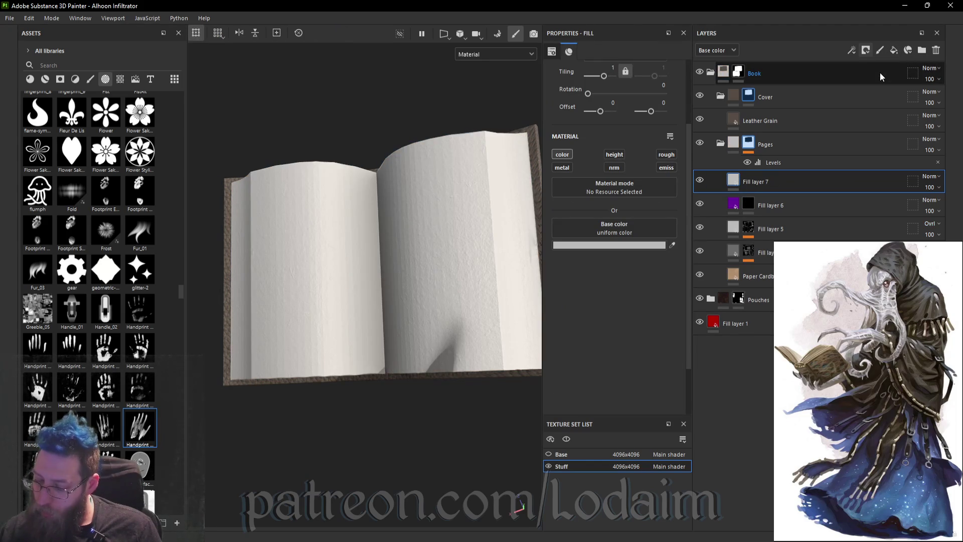
# - Enable roughness and metallic on Fill layer 7, with a dark red base, low roughness, slight metalness
pyautogui.click(666, 154)
pyautogui.click(563, 168)
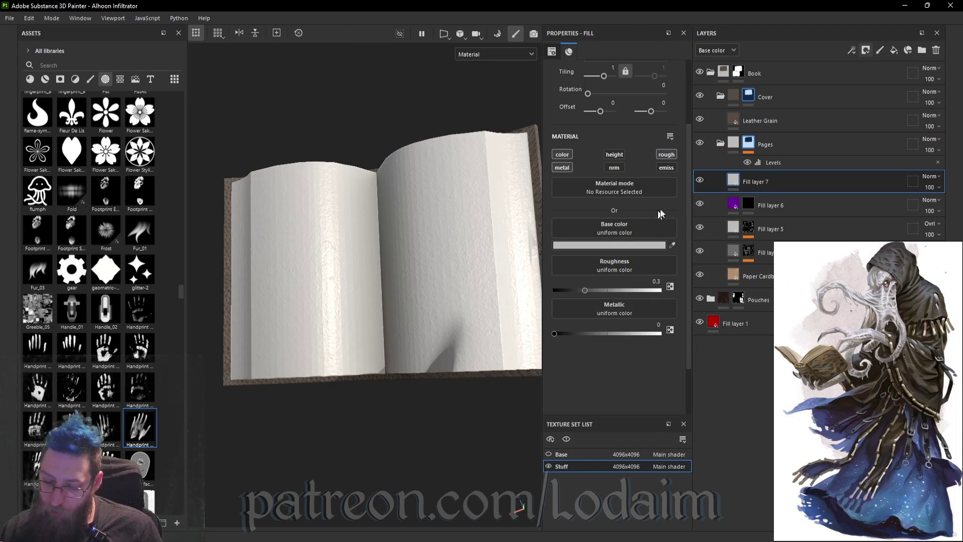
pyautogui.click(627, 244)
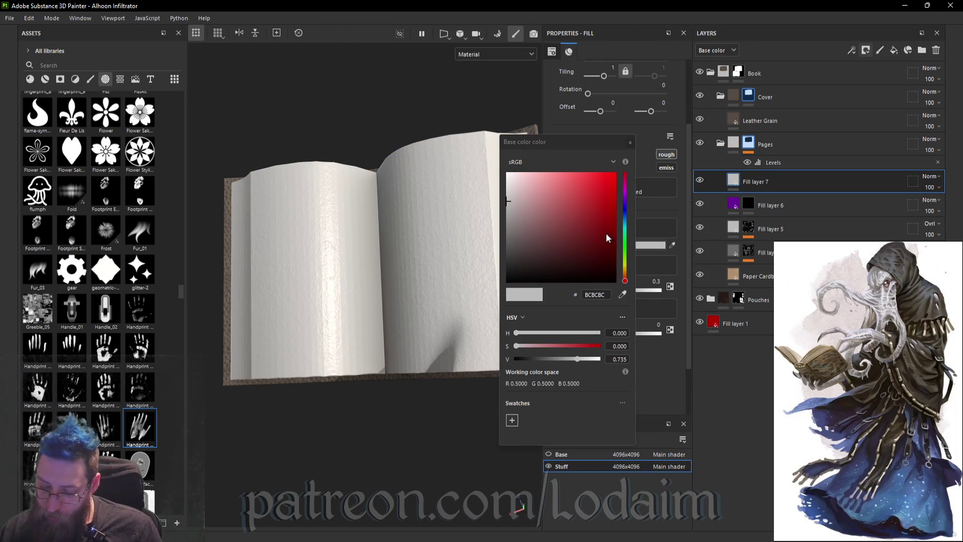
pyautogui.click(602, 237)
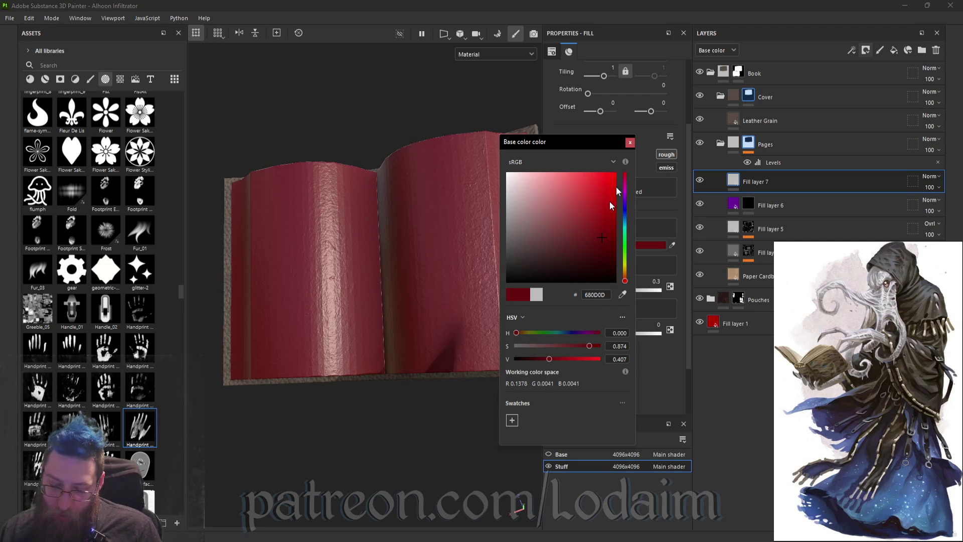
pyautogui.click(630, 142)
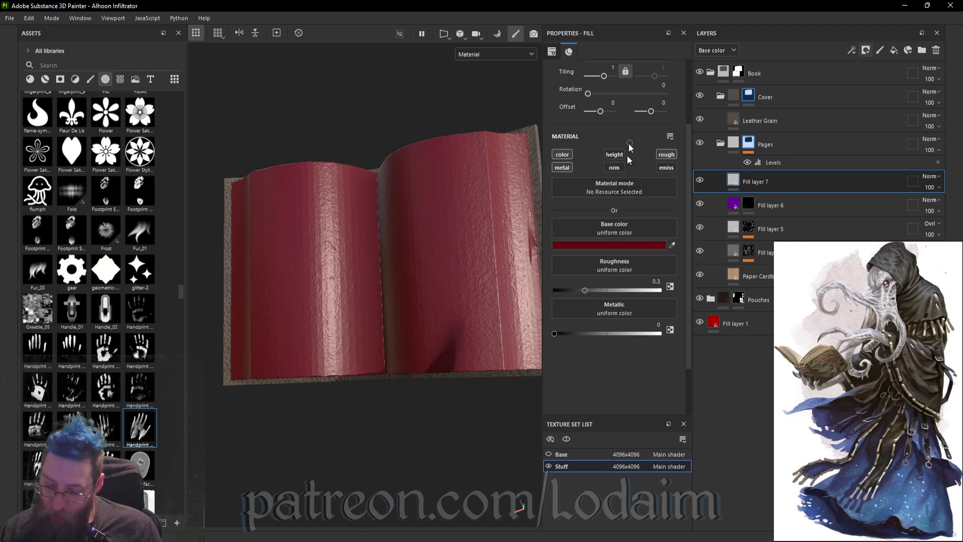
pyautogui.click(570, 290)
pyautogui.click(566, 333)
# - Lower metallic to 0.0737 and refine the base colour to red 7D1515
pyautogui.click(633, 244)
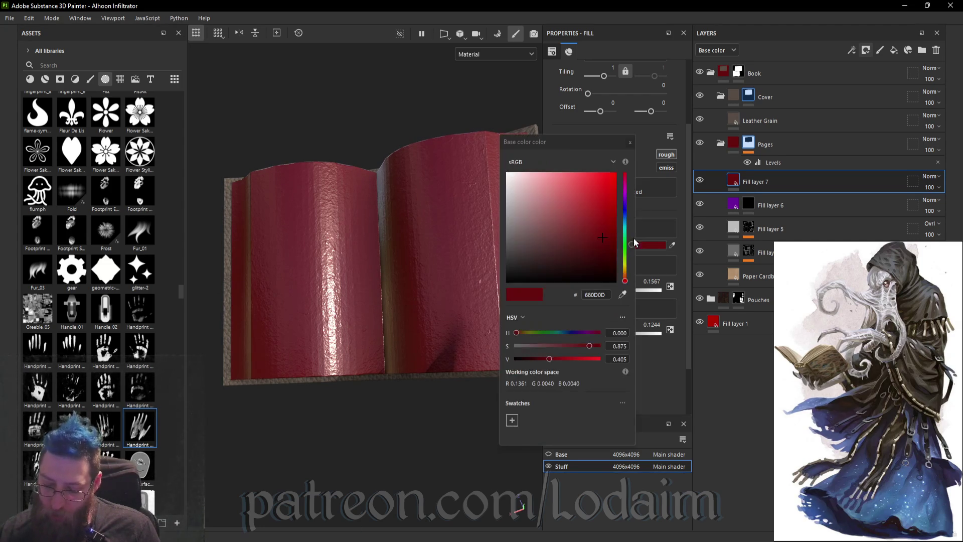
pyautogui.click(630, 142)
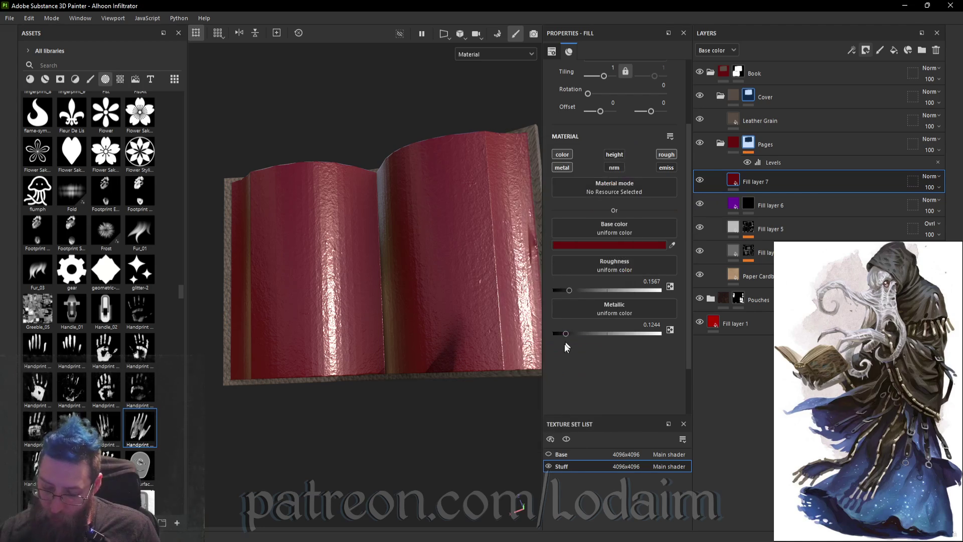
pyautogui.click(561, 334)
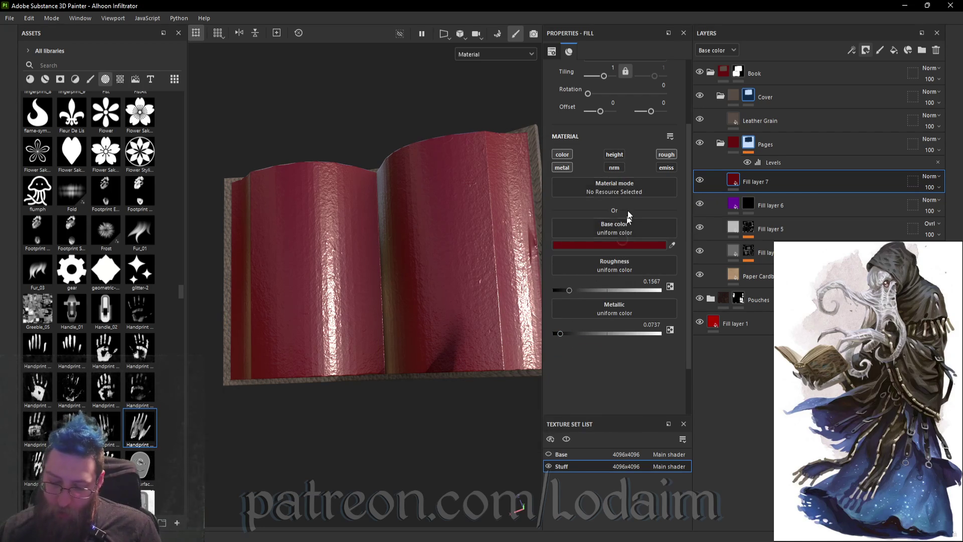
pyautogui.click(636, 242)
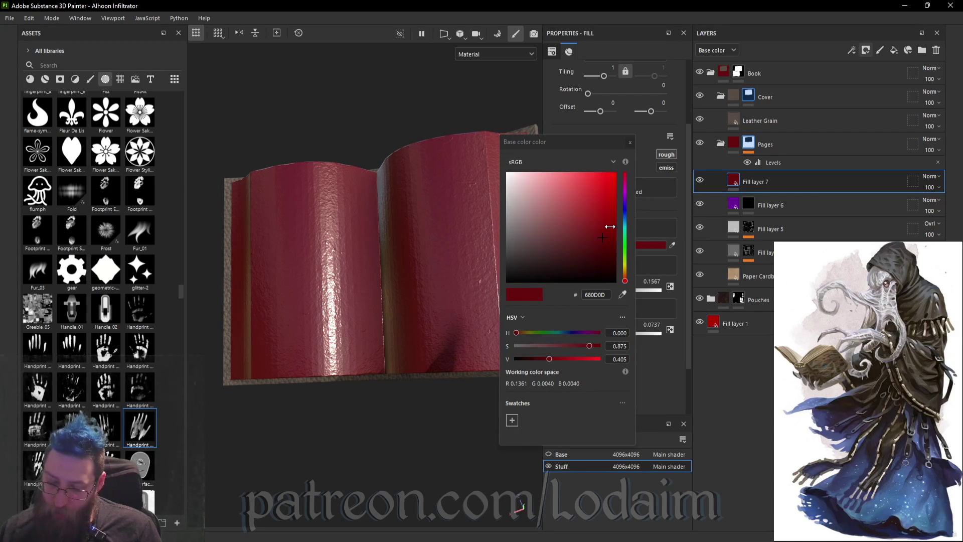
pyautogui.click(609, 231)
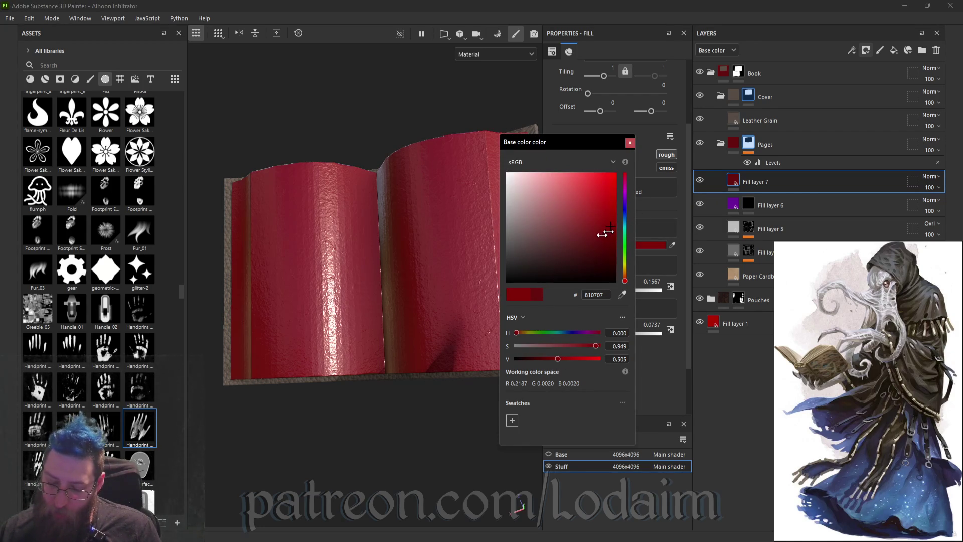
pyautogui.click(599, 231)
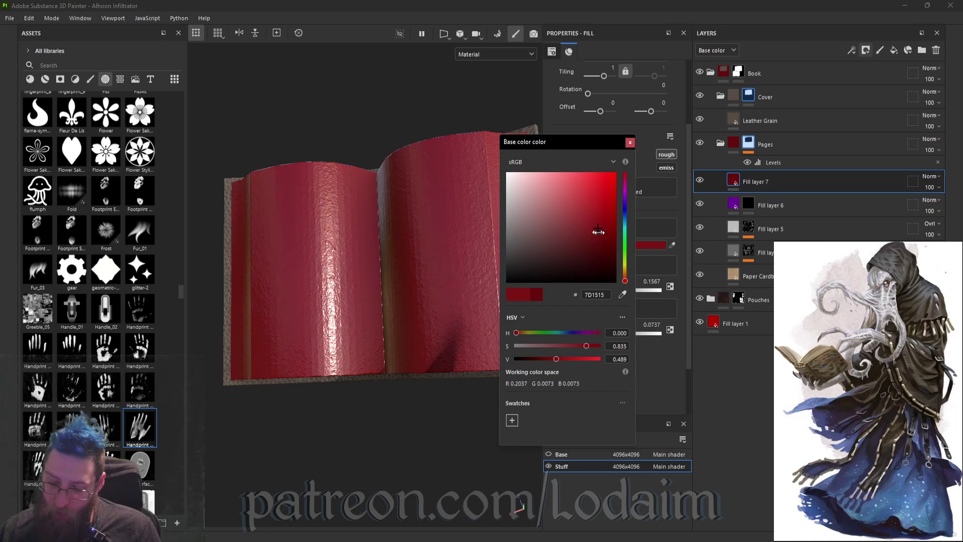
pyautogui.click(599, 232)
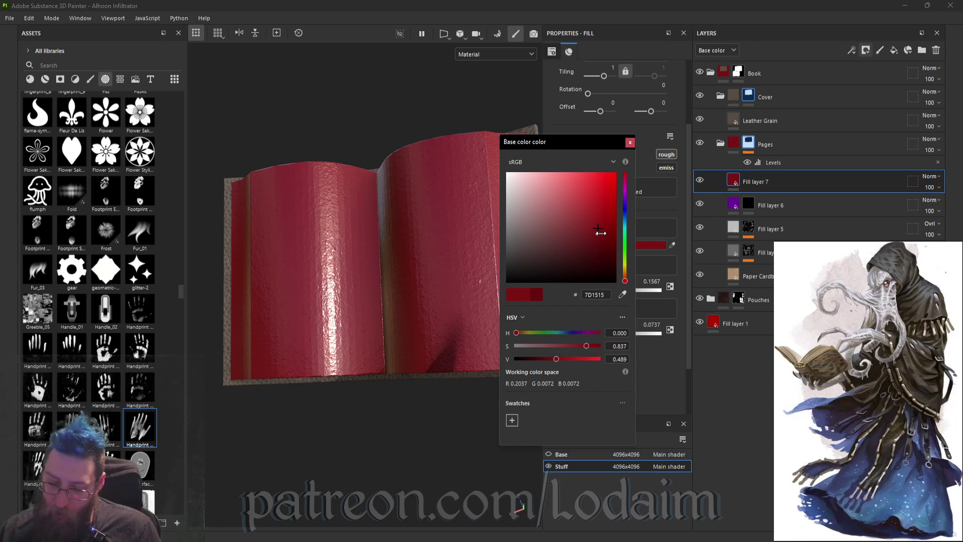
pyautogui.click(630, 142)
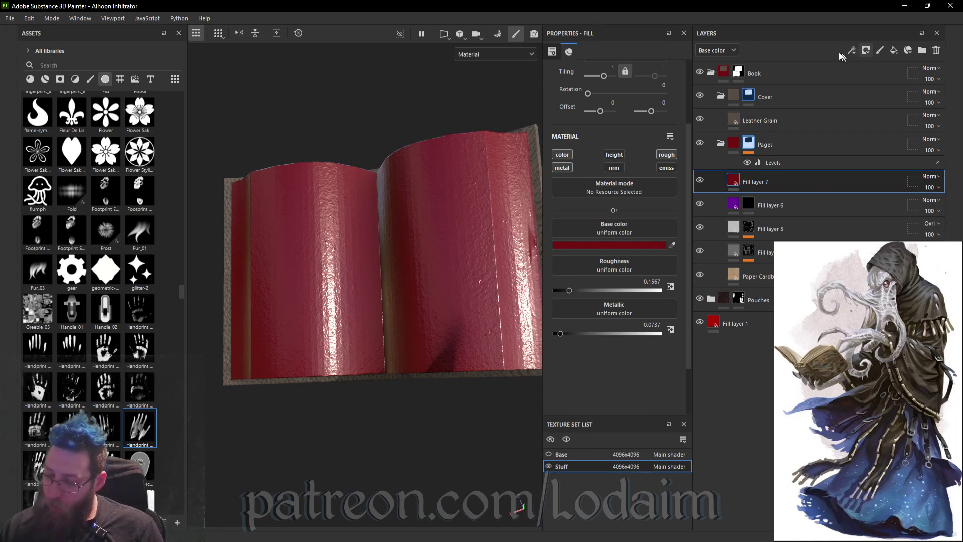
# - Enable the height channel and set Height to 0.0599
pyautogui.click(615, 155)
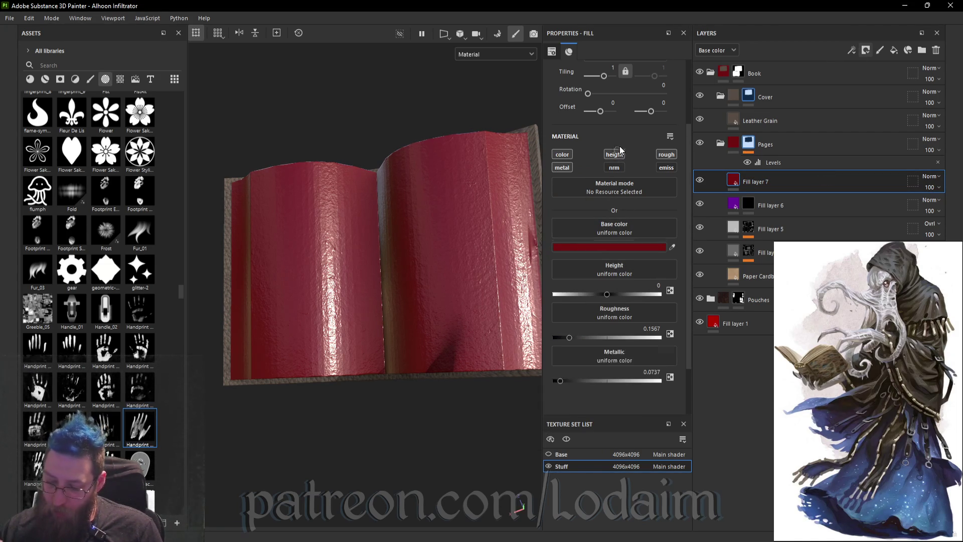
pyautogui.moveTo(607, 290); pyautogui.dragTo(610, 290)
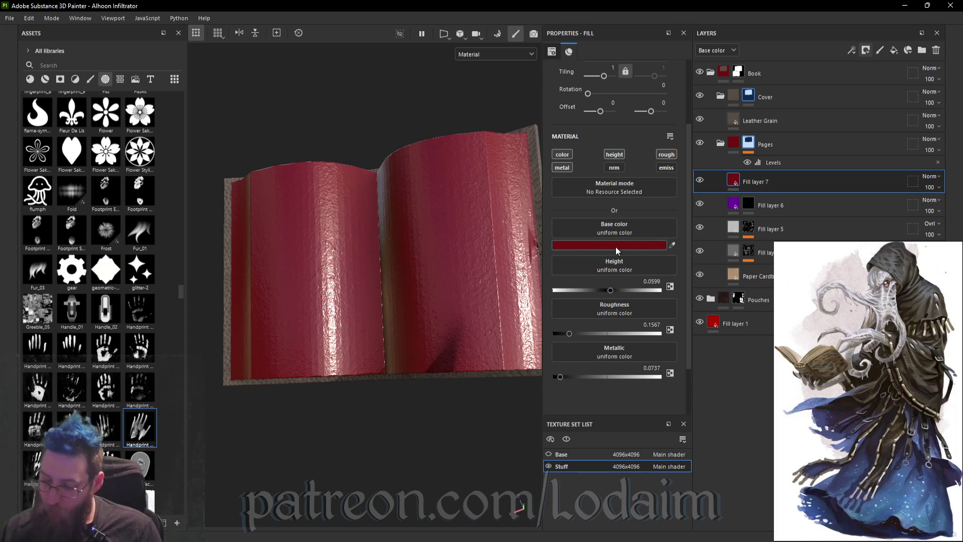
pyautogui.click(870, 52)
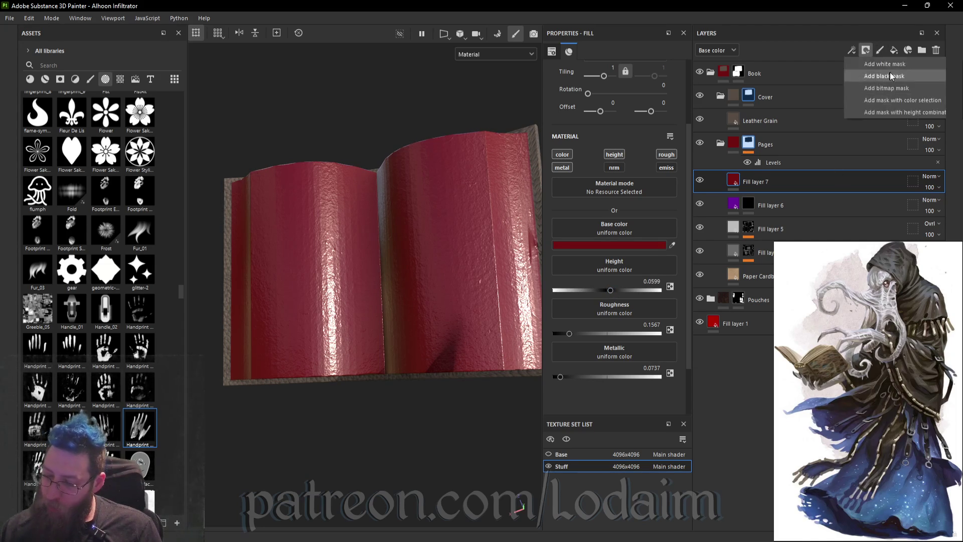
# - Add a black mask to Fill layer 7 and choose the human-skull alpha at brush size about 21
pyautogui.click(890, 72)
pyautogui.scroll(-5, 140, 398)
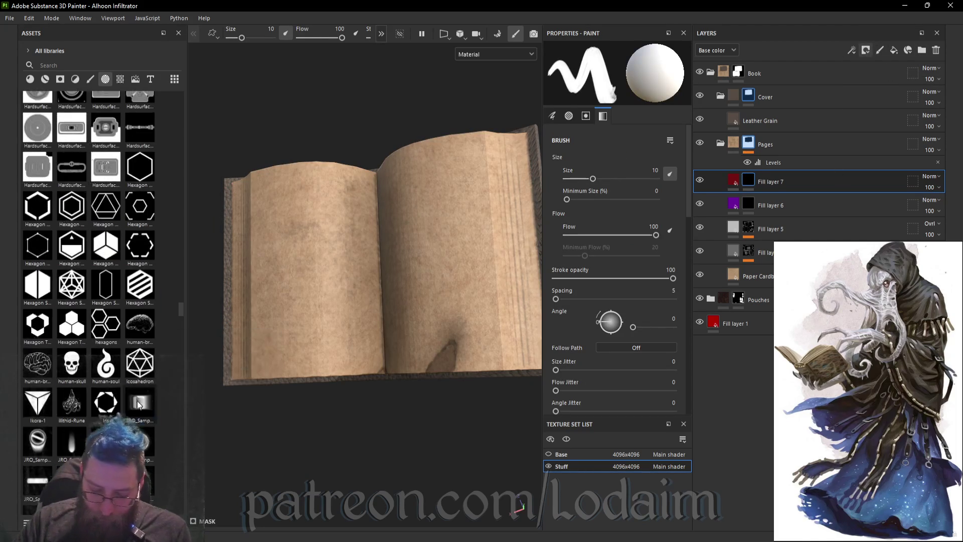
pyautogui.moveTo(108, 404)
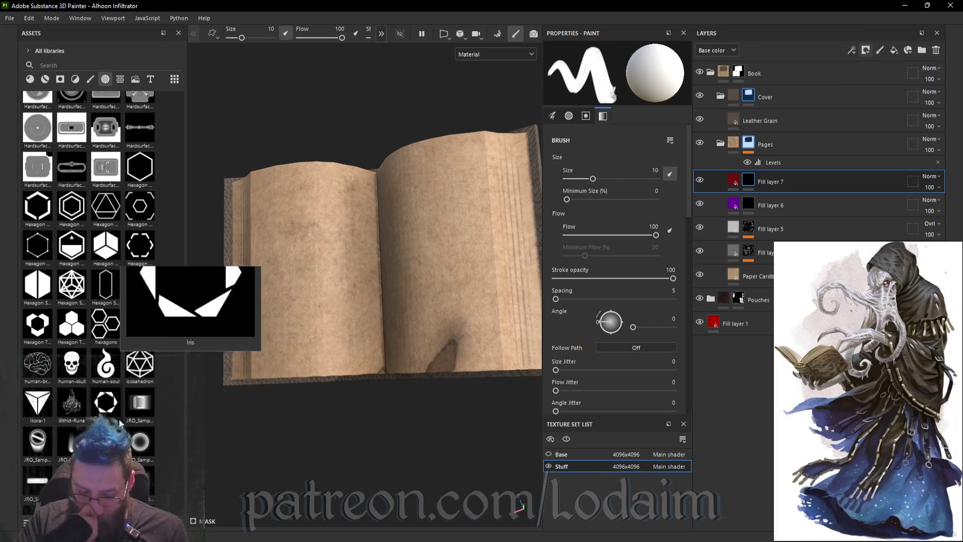
pyautogui.click(72, 365)
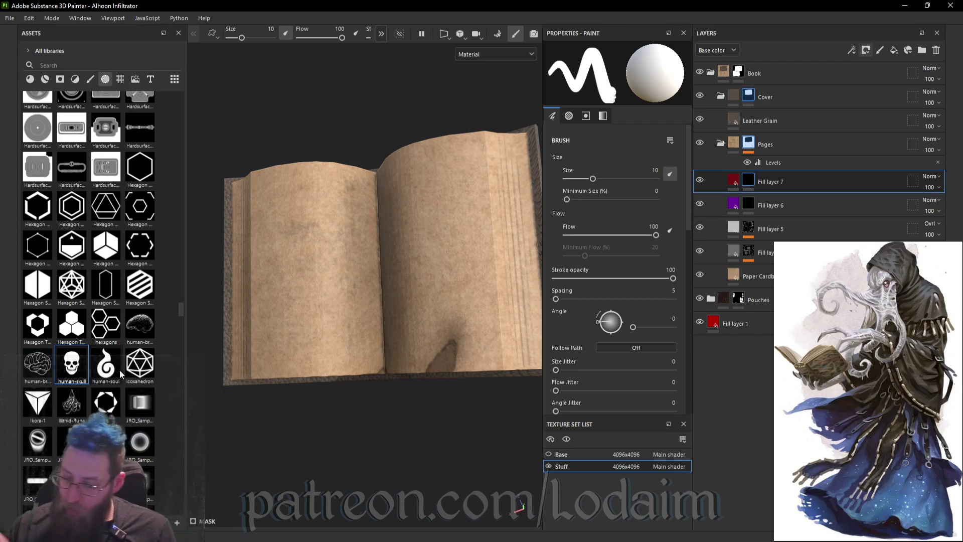
pyautogui.scroll(-3, 322, 262)
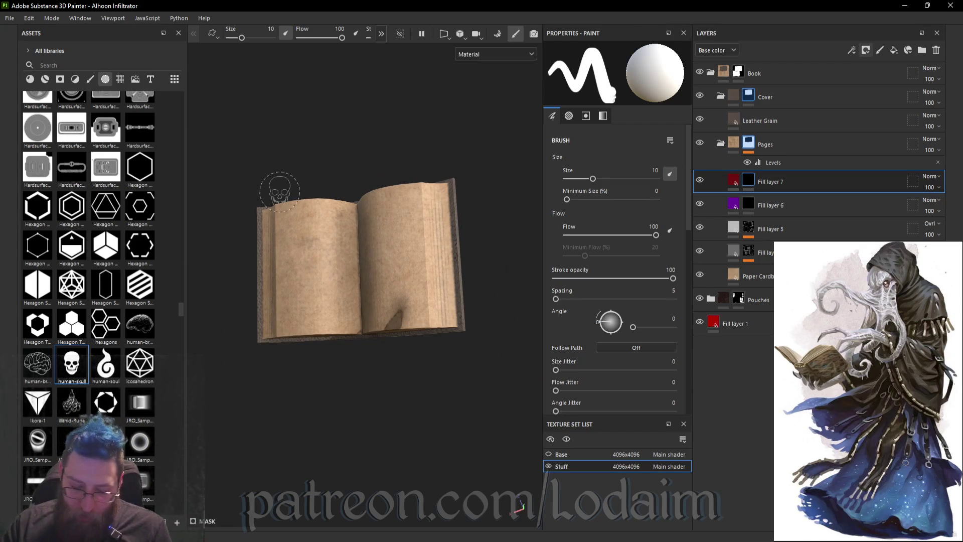
pyautogui.moveTo(593, 178); pyautogui.dragTo(606, 179)
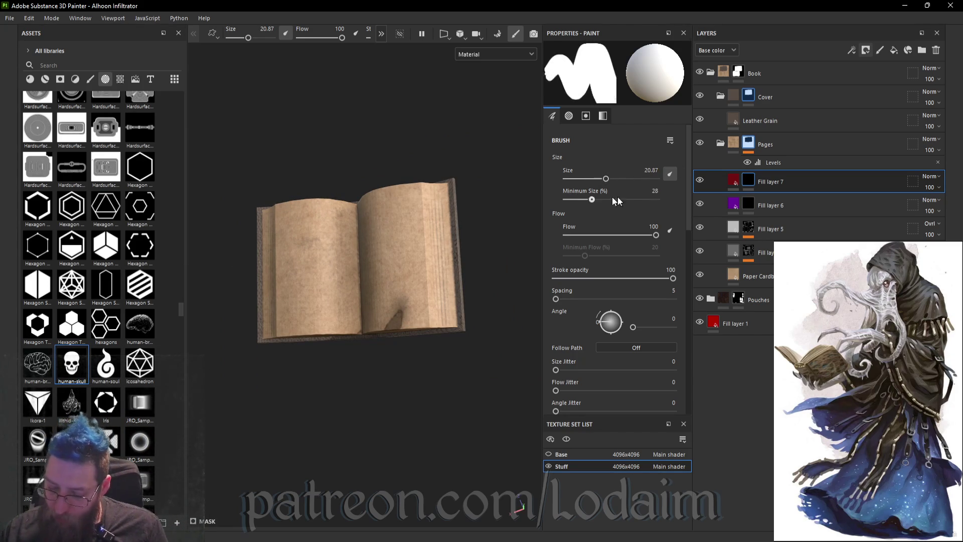
pyautogui.scroll(3, 332, 266)
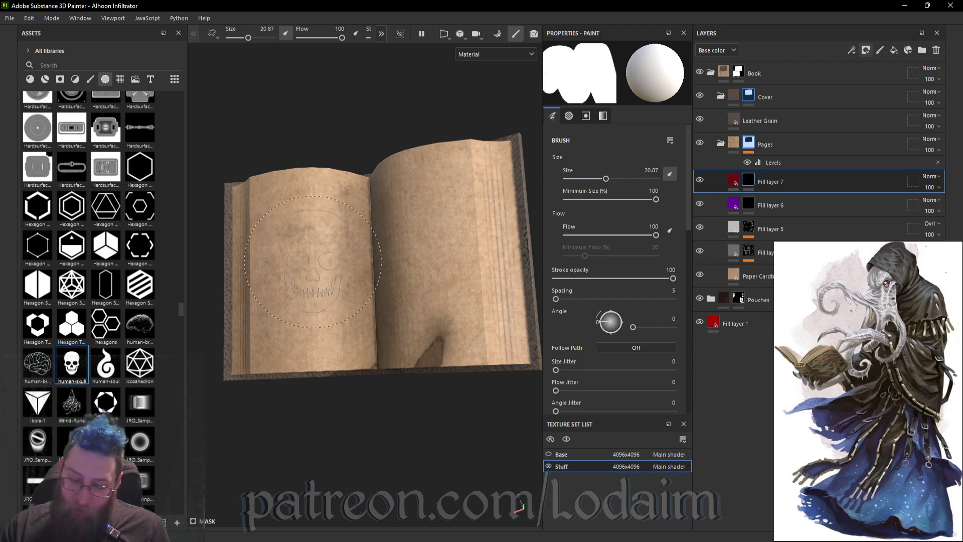
# - Try test skull stamps on the left page with minimum size 0, undoing each
pyautogui.click(310, 266)
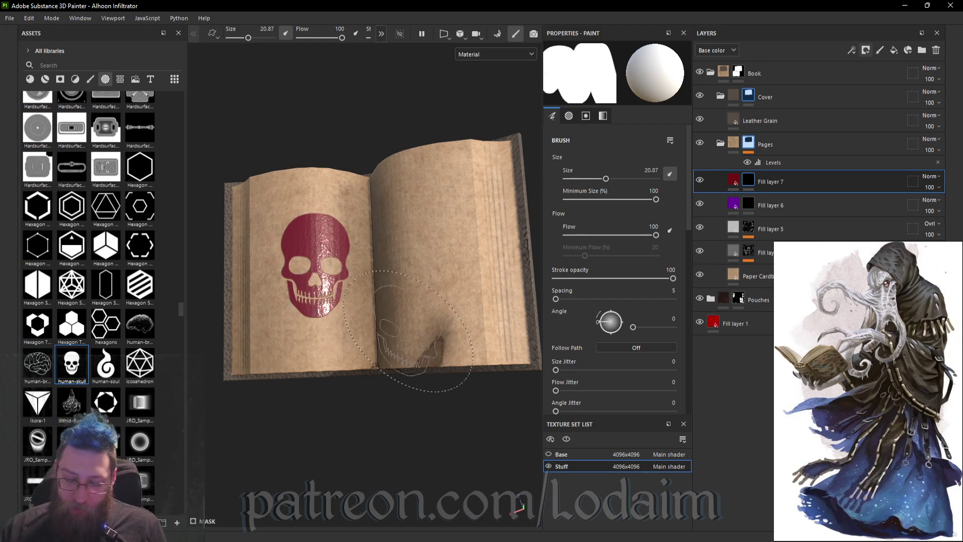
pyautogui.hotkey('ctrl', 'z')
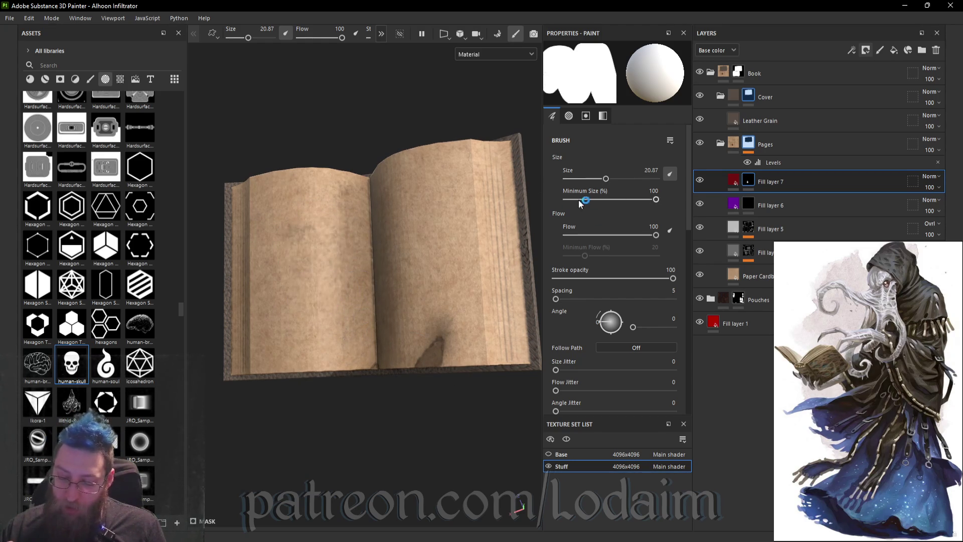
pyautogui.click(563, 201)
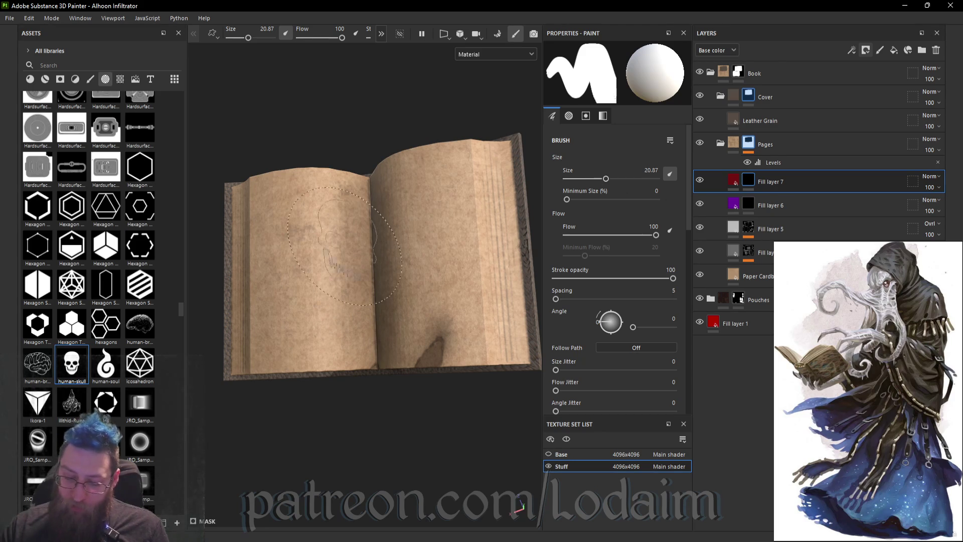
pyautogui.click(308, 266)
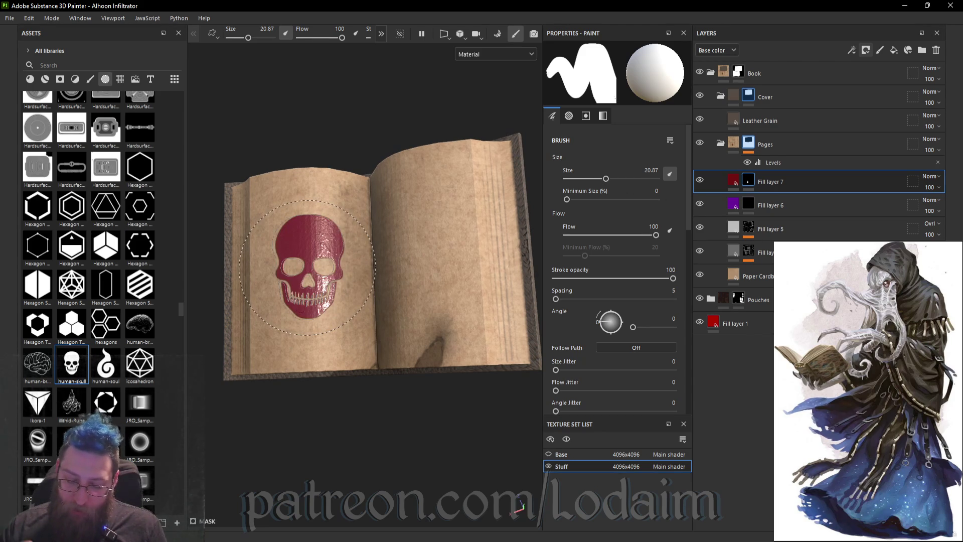
pyautogui.hotkey('ctrl', 'z')
pyautogui.click(315, 238)
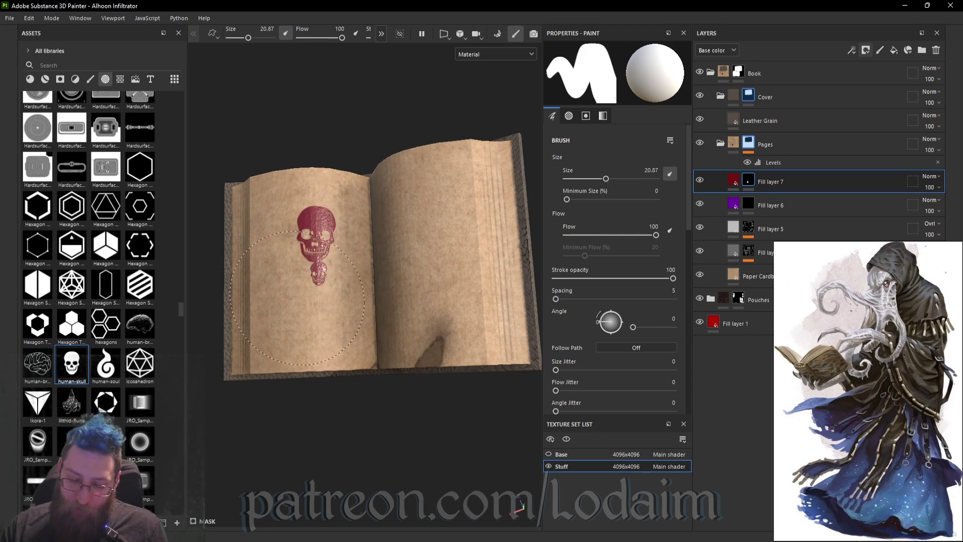
pyautogui.click(284, 256)
pyautogui.click(330, 214)
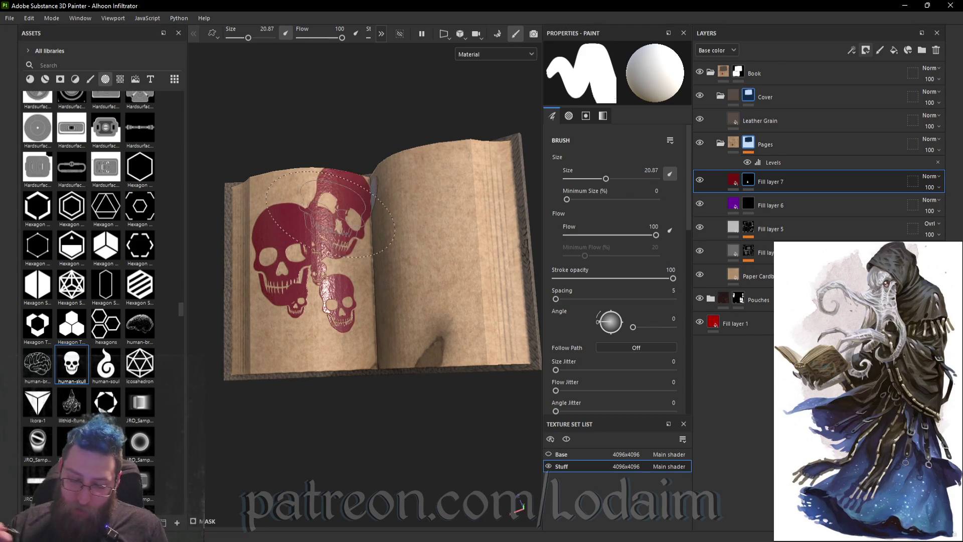
pyautogui.hotkey('ctrl', 'z')
pyautogui.hotkey('ctrl', 'z')
pyautogui.hotkey('ctrl', 'z')
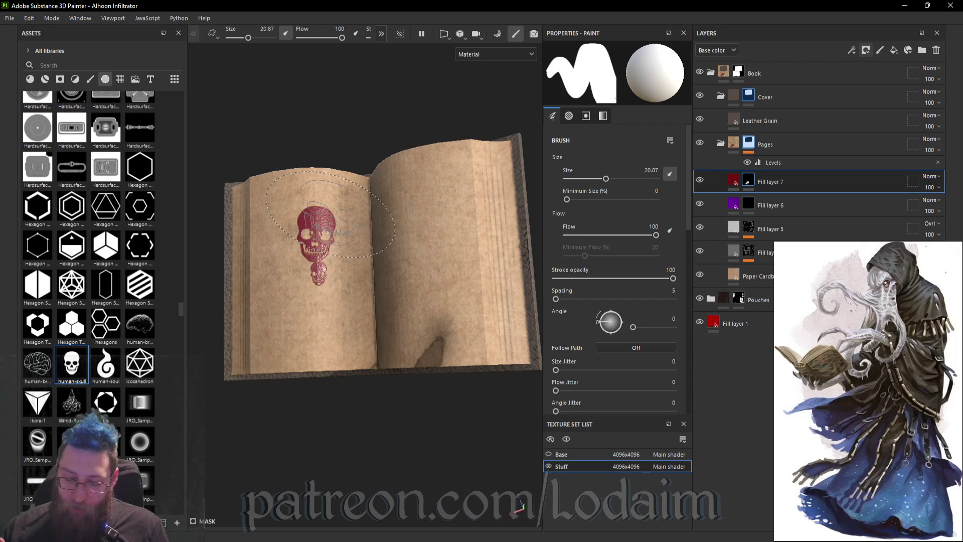
pyautogui.hotkey('ctrl', 'z')
# - Set brush Size 30 and Min Size about 100, then stamp one large skull on the left page
pyautogui.moveTo(642, 199); pyautogui.dragTo(653, 200)
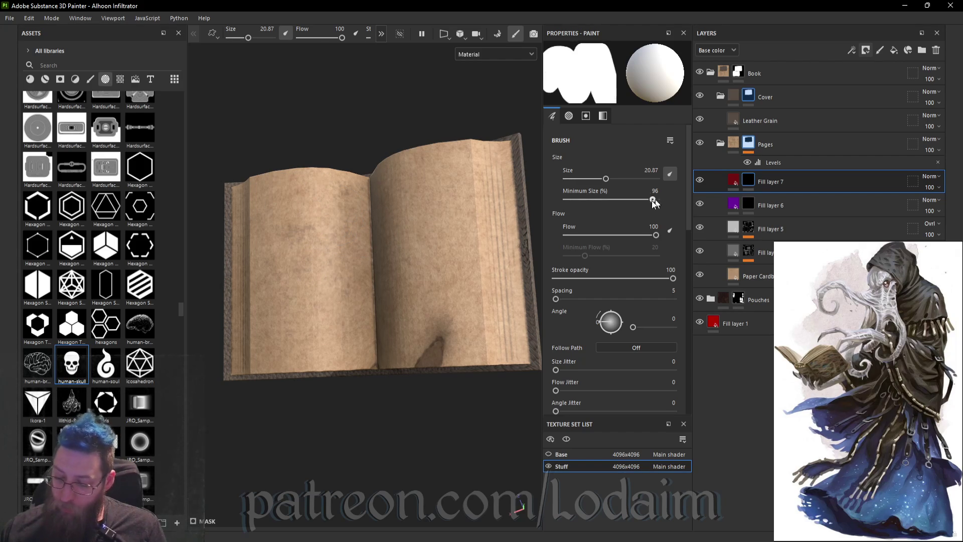
pyautogui.click(614, 178)
pyautogui.moveTo(329, 317)
pyautogui.keyDown('alt'); pyautogui.mouseDown()
pyautogui.moveTo(312, 299)
pyautogui.moveTo(311, 275)
pyautogui.mouseUp(); pyautogui.keyUp('alt')
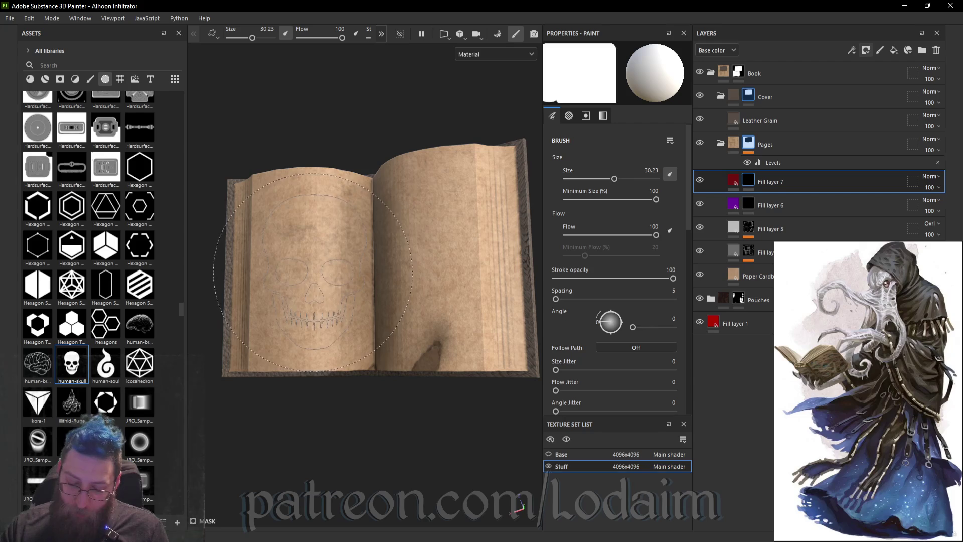
pyautogui.click(313, 272)
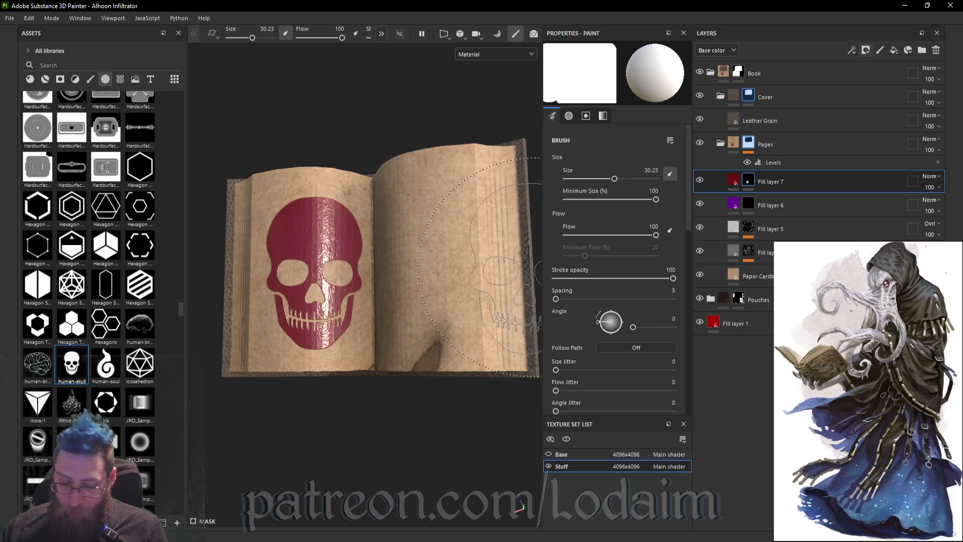
pyautogui.keyDown('alt'); pyautogui.moveTo(442, 382); pyautogui.dragTo(419, 374, button='middle'); pyautogui.keyUp('alt')
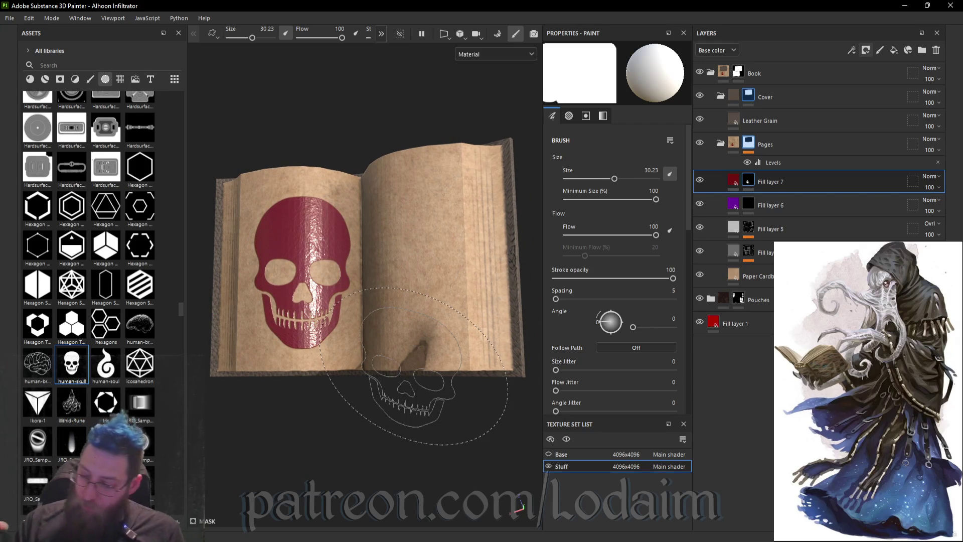
# - Paste the skull mask into Fill layer 6, clear Fill layer 7's mask, and select Fill layer 6
pyautogui.rightClick(750, 190)
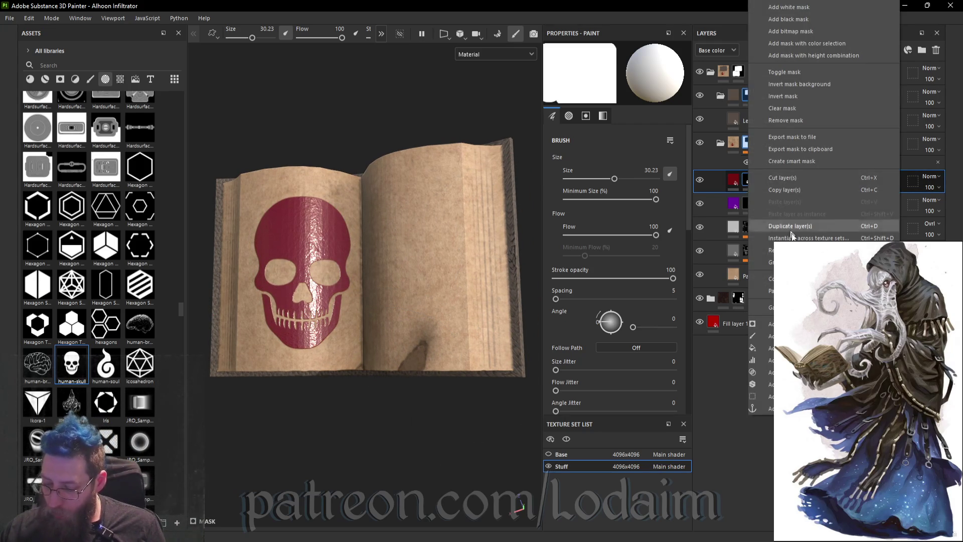
pyautogui.press('Escape')
pyautogui.rightClick(747, 207)
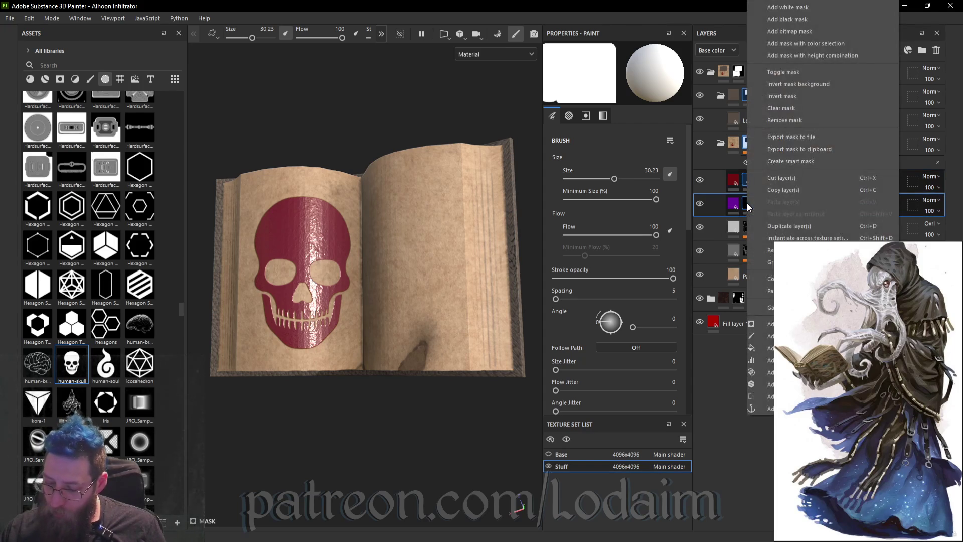
pyautogui.click(768, 291)
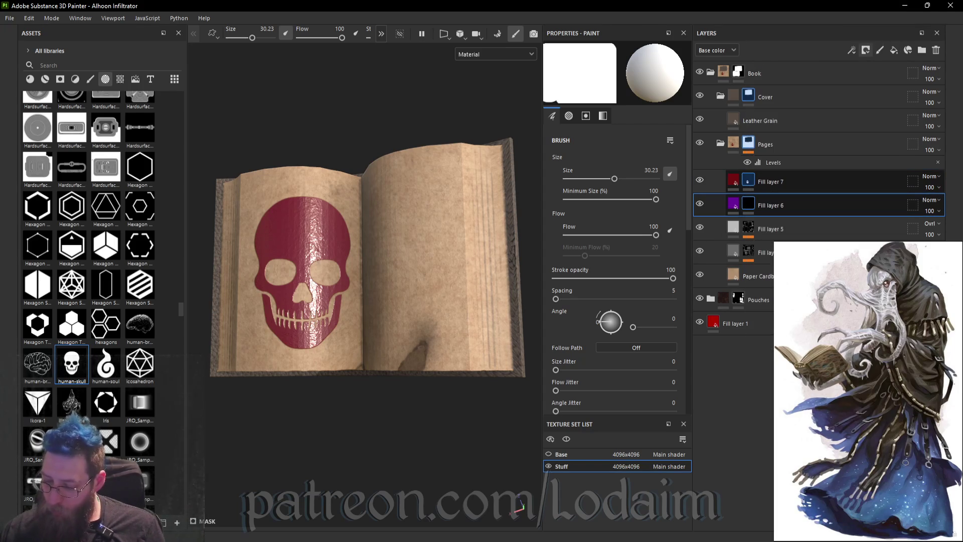
pyautogui.rightClick(750, 186)
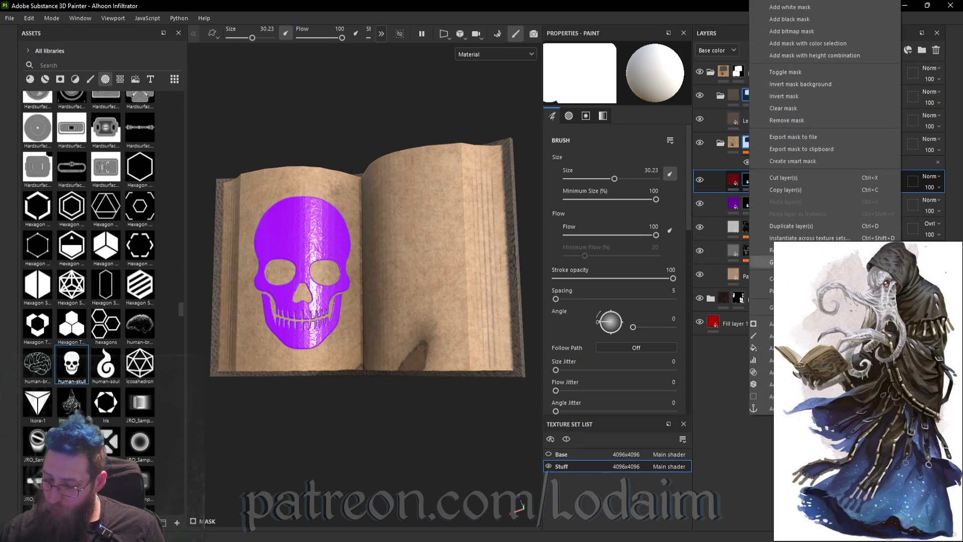
pyautogui.click(801, 108)
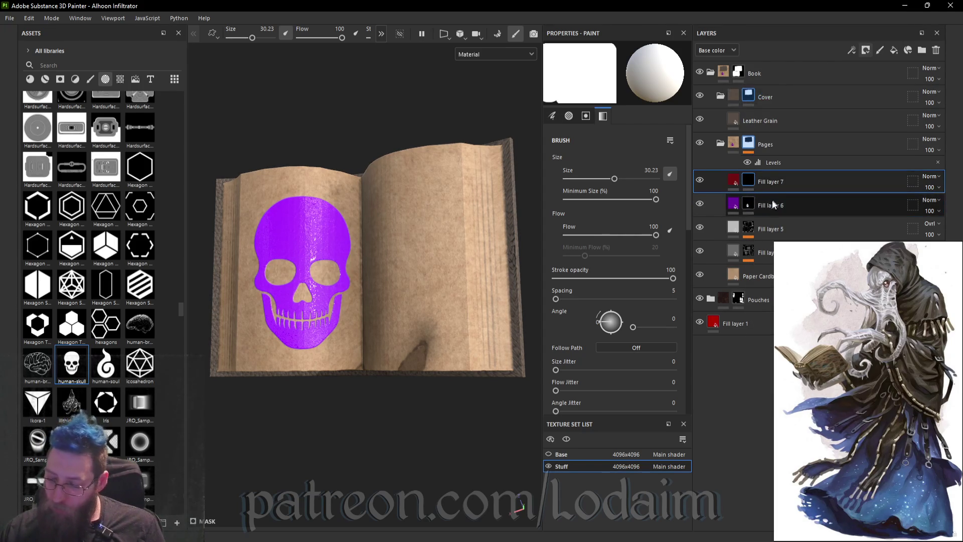
pyautogui.moveTo(751, 204)
pyautogui.mouseDown()
pyautogui.moveTo(717, 122)
pyautogui.moveTo(349, 269)
pyautogui.moveTo(297, 90)
pyautogui.mouseUp()
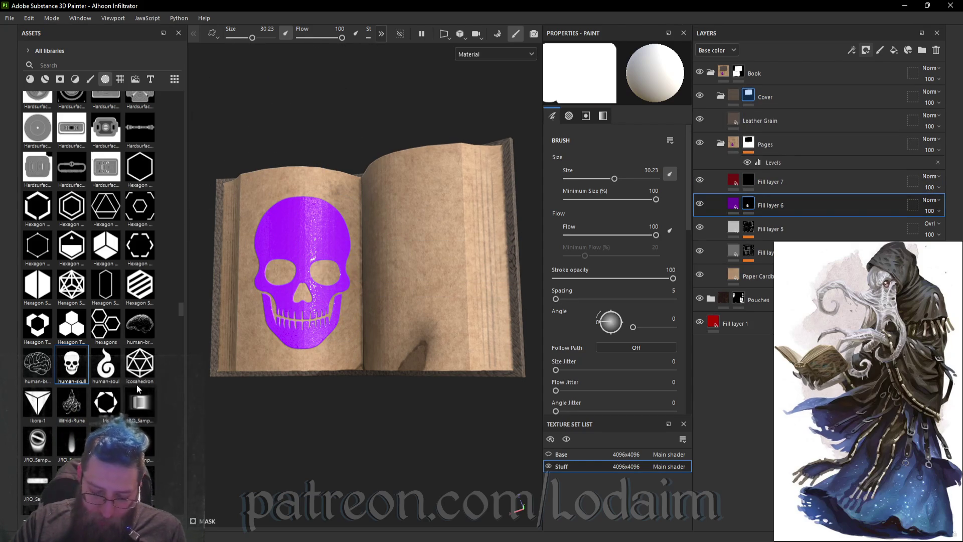
# - Browse the Magic alphas and pick Magic-Necromancy as the brush stamp
pyautogui.scroll(-10, 141, 384)
pyautogui.scroll(-8, 161, 345)
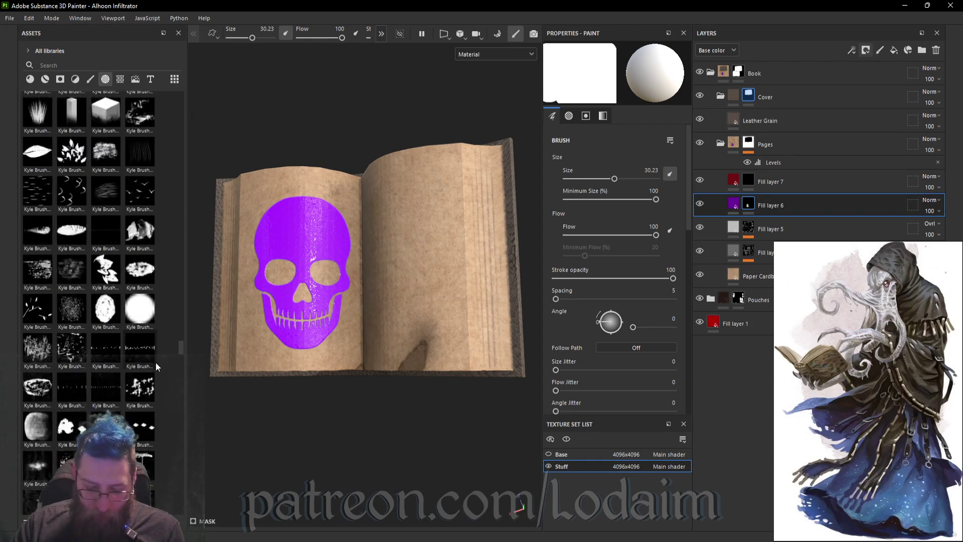
pyautogui.scroll(-9, 150, 425)
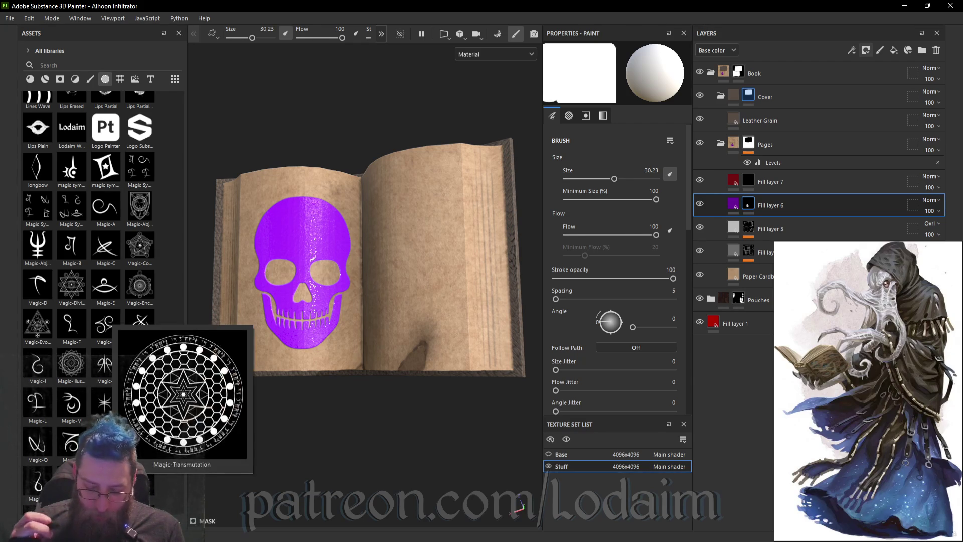
pyautogui.moveTo(138, 274)
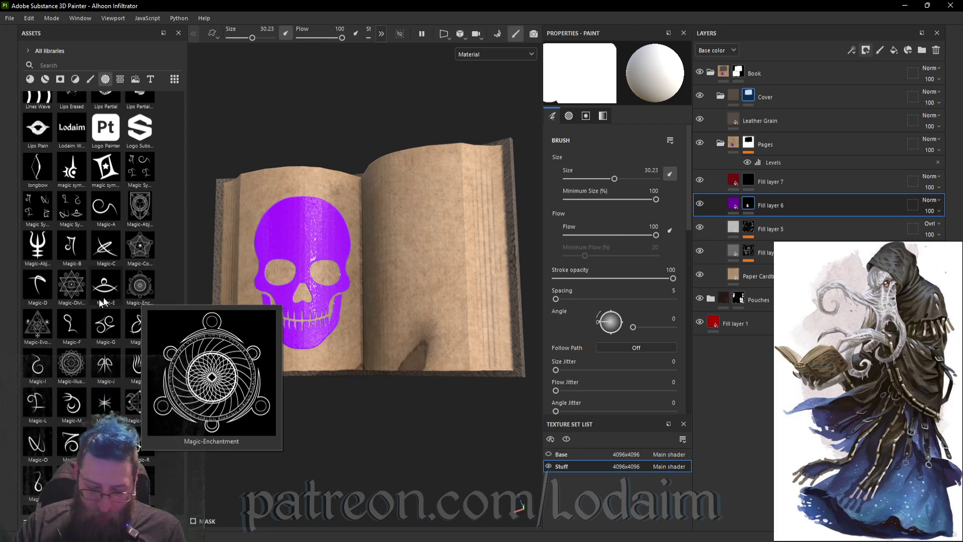
pyautogui.moveTo(40, 324)
pyautogui.moveTo(147, 258)
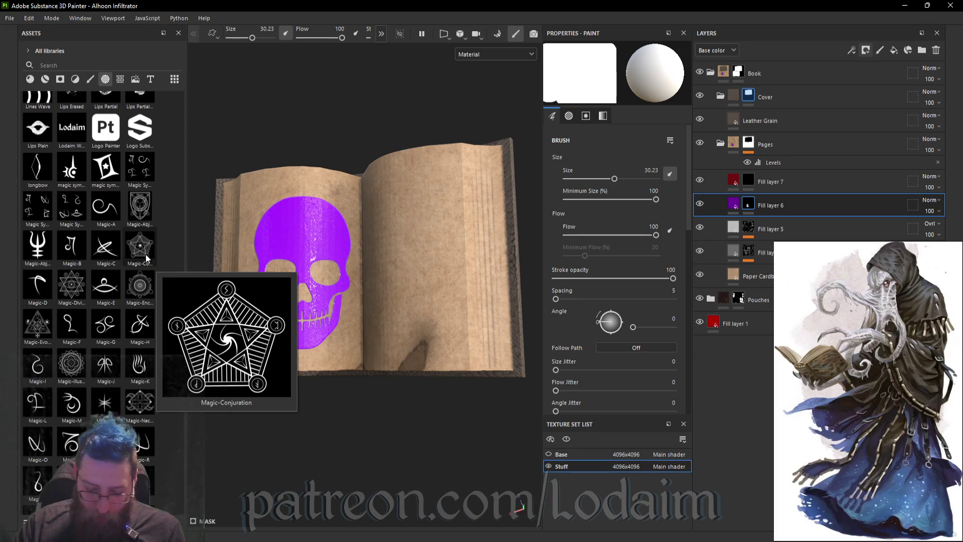
pyautogui.click(139, 401)
pyautogui.moveTo(271, 321)
pyautogui.keyDown('alt'); pyautogui.mouseDown()
pyautogui.moveTo(299, 334)
pyautogui.moveTo(344, 316)
pyautogui.moveTo(296, 324)
pyautogui.moveTo(351, 316)
pyautogui.mouseUp(); pyautogui.keyUp('alt')
pyautogui.moveTo(421, 307)
pyautogui.keyDown('alt'); pyautogui.mouseDown()
pyautogui.moveTo(437, 314)
pyautogui.moveTo(420, 307)
pyautogui.moveTo(442, 304)
pyautogui.moveTo(427, 323)
pyautogui.moveTo(323, 280)
pyautogui.moveTo(326, 289)
pyautogui.mouseUp(); pyautogui.keyUp('alt')
# - Shrink the brush to about 15 and stamp the necromancy rune at the top of the right page
pyautogui.moveTo(614, 179); pyautogui.dragTo(600, 178)
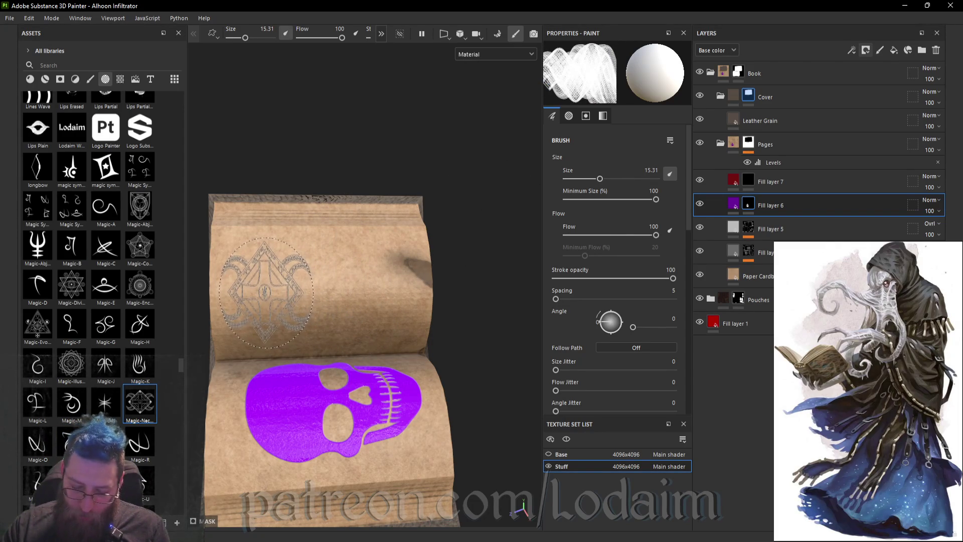
pyautogui.click(409, 301)
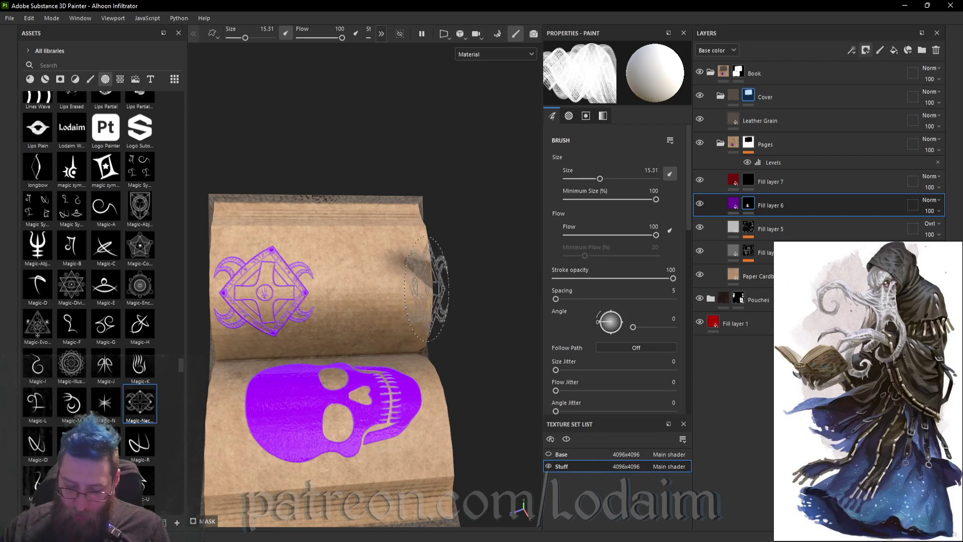
pyautogui.moveTo(490, 300)
pyautogui.keyDown('alt'); pyautogui.mouseDown()
pyautogui.moveTo(505, 257)
pyautogui.moveTo(353, 303)
pyautogui.moveTo(441, 271)
pyautogui.mouseUp(); pyautogui.keyUp('alt')
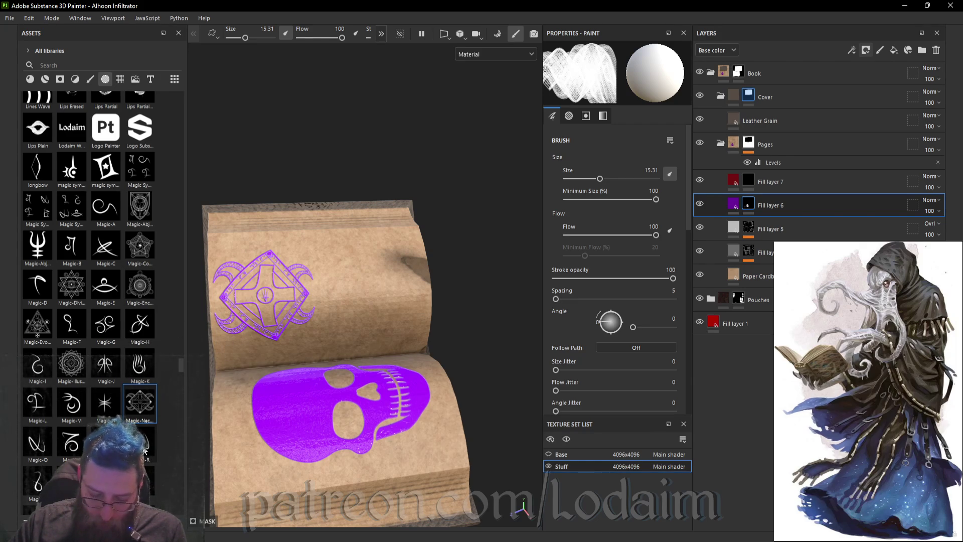
# - Switch the brush alpha to the Magic-J symbol
pyautogui.click(105, 365)
pyautogui.moveTo(381, 214)
pyautogui.keyDown('alt'); pyautogui.mouseDown()
pyautogui.moveTo(323, 204)
pyautogui.moveTo(435, 175)
pyautogui.moveTo(452, 197)
pyautogui.moveTo(424, 209)
pyautogui.moveTo(408, 171)
pyautogui.mouseUp(); pyautogui.keyUp('alt')
pyautogui.scroll(3, 435, 175)
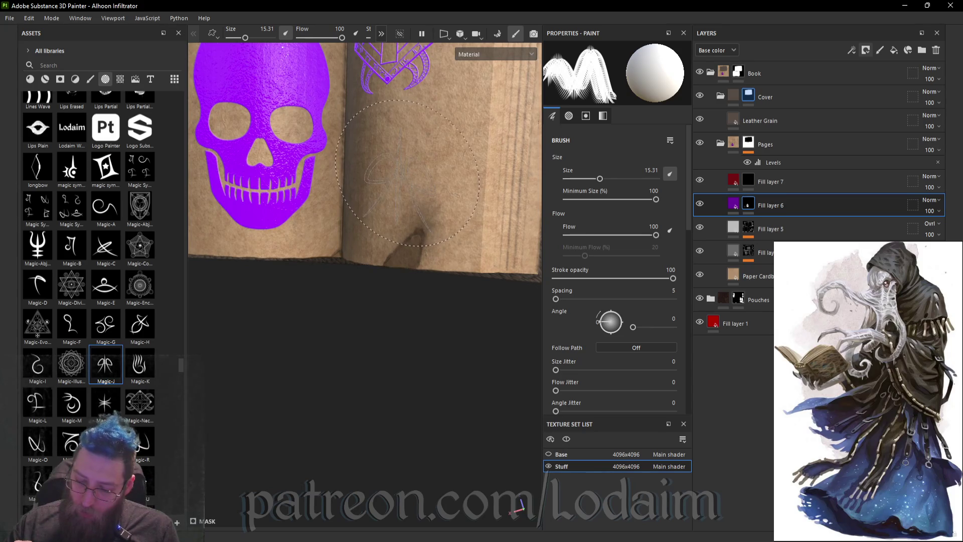
pyautogui.moveTo(427, 166)
pyautogui.keyDown('alt'); pyautogui.mouseDown()
pyautogui.moveTo(408, 176)
pyautogui.moveTo(418, 176)
pyautogui.mouseUp(); pyautogui.keyUp('alt')
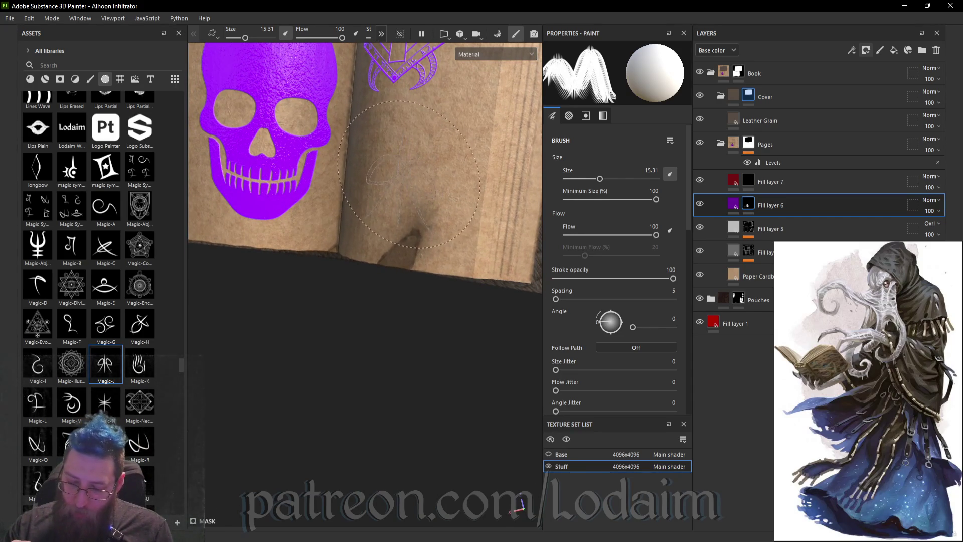
pyautogui.scroll(-5, 471, 183)
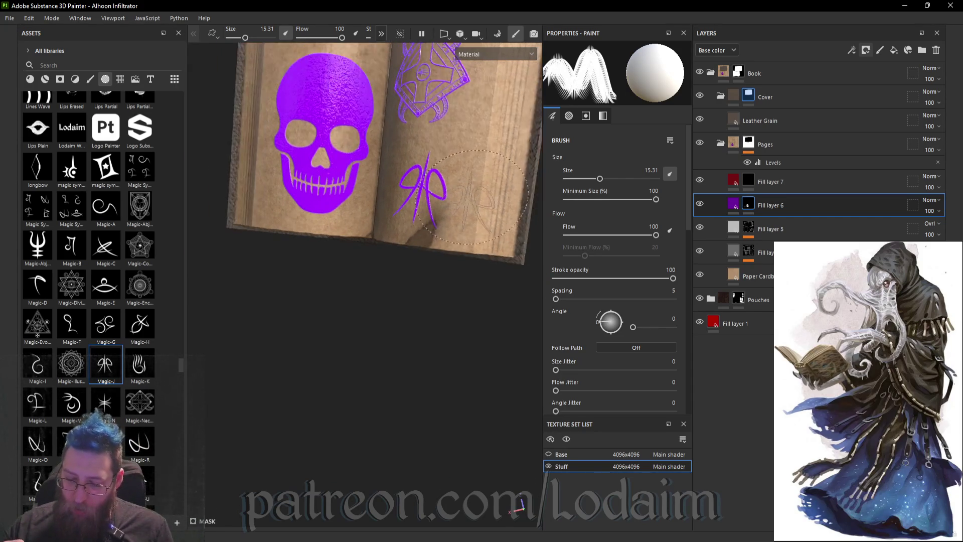
pyautogui.moveTo(474, 200)
pyautogui.keyDown('alt'); pyautogui.mouseDown()
pyautogui.moveTo(480, 228)
pyautogui.moveTo(447, 238)
pyautogui.mouseUp(); pyautogui.keyUp('alt')
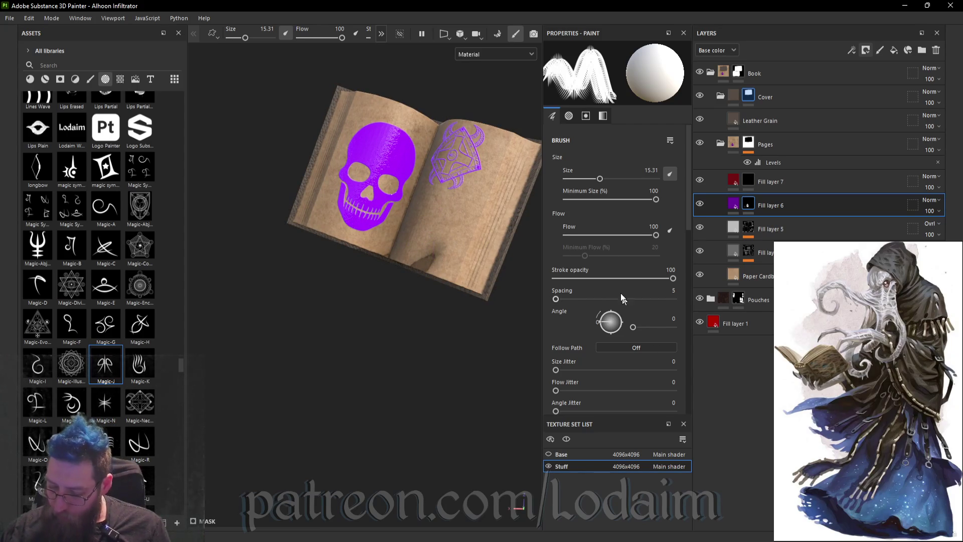
pyautogui.scroll(-3, 639, 374)
# - Set stamp alignment to Camera and stamp the Magic-J rune low on the right page
pyautogui.click(642, 323)
pyautogui.scroll(2, 643, 346)
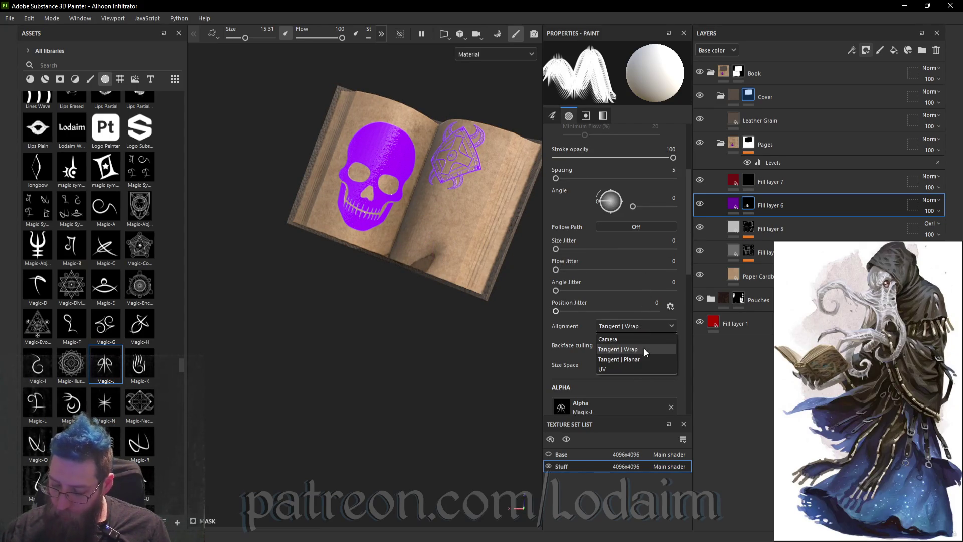
pyautogui.click(643, 340)
pyautogui.scroll(1, 420, 262)
pyautogui.moveTo(421, 262)
pyautogui.keyDown('alt'); pyautogui.mouseDown()
pyautogui.moveTo(441, 247)
pyautogui.moveTo(440, 344)
pyautogui.moveTo(423, 200)
pyautogui.moveTo(441, 198)
pyautogui.moveTo(422, 206)
pyautogui.mouseUp(); pyautogui.keyUp('alt')
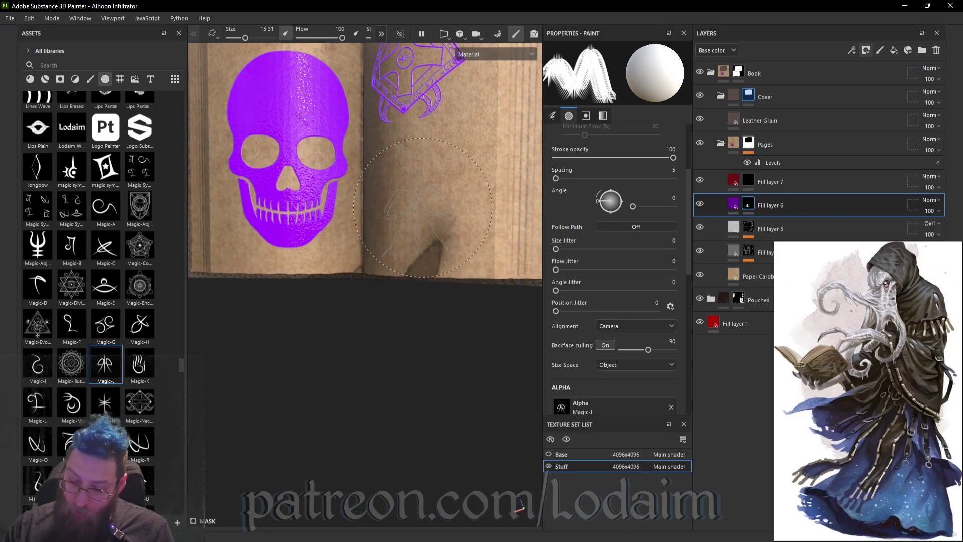
pyautogui.click(422, 207)
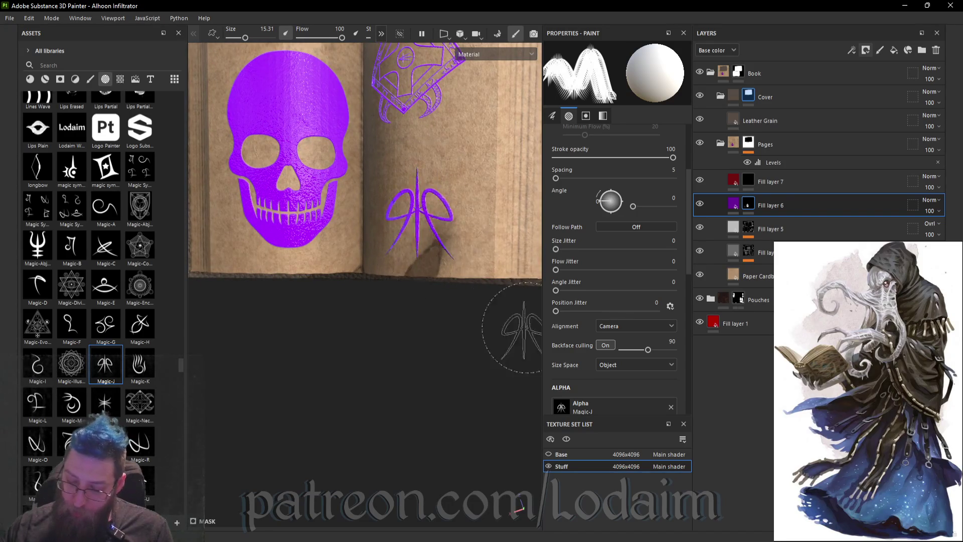
# - Erase the old rune at the top of the right page
pyautogui.scroll(-3, 463, 296)
pyautogui.moveTo(462, 297)
pyautogui.keyDown('alt'); pyautogui.mouseDown()
pyautogui.moveTo(553, 232)
pyautogui.moveTo(481, 308)
pyautogui.moveTo(481, 295)
pyautogui.mouseUp(); pyautogui.keyUp('alt')
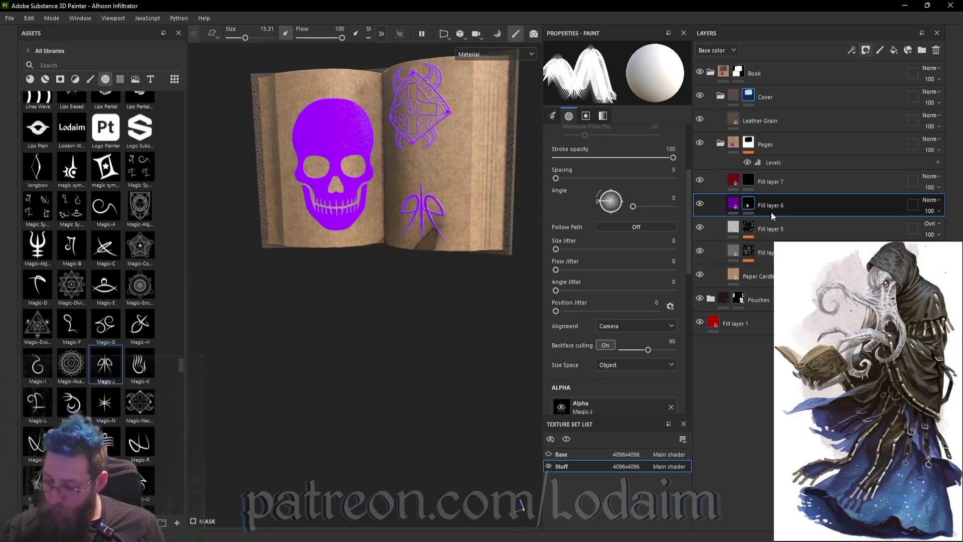
pyautogui.press('x')
pyautogui.moveTo(454, 117); pyautogui.dragTo(424, 94)
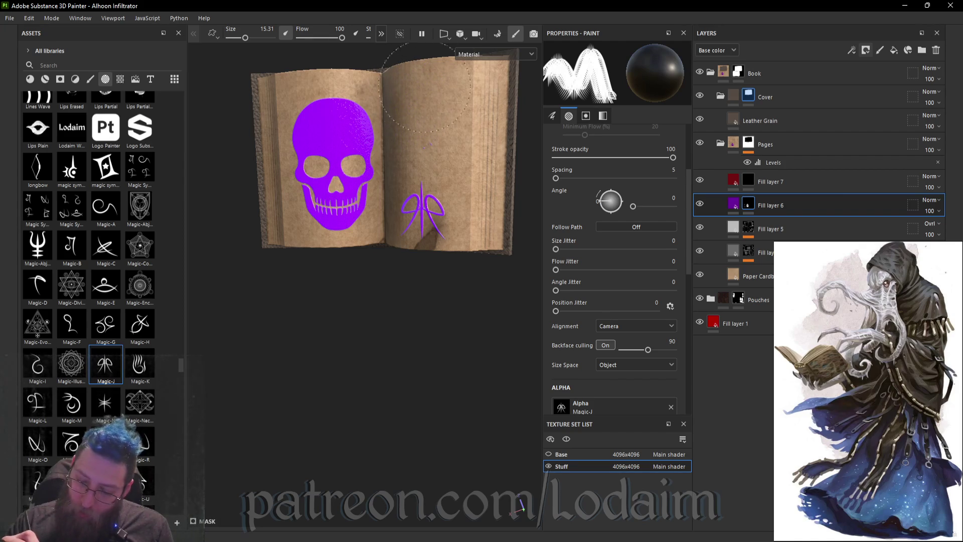
pyautogui.press('f')
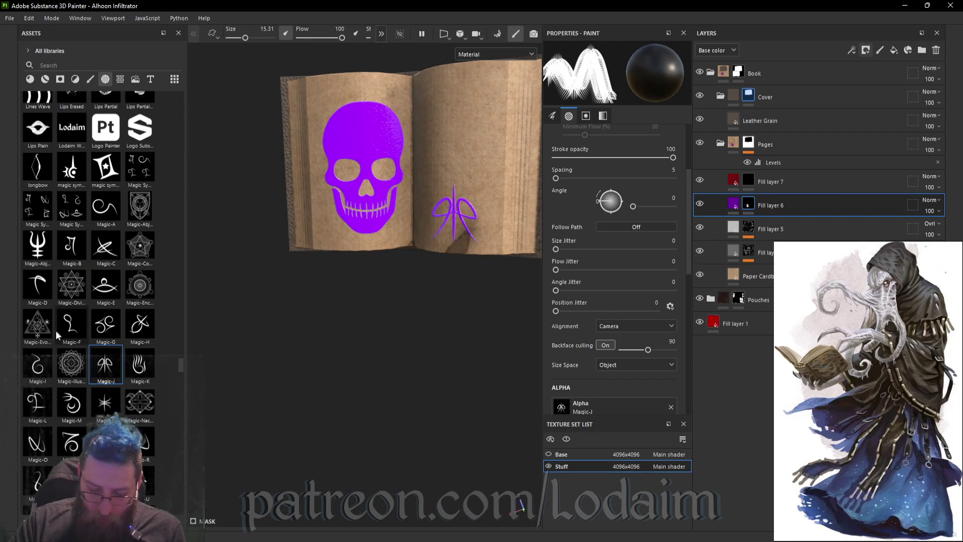
# - Restamp the Magic-Necromancy rune flat at the top of the right page
pyautogui.click(143, 415)
pyautogui.keyDown('alt'); pyautogui.moveTo(502, 128); pyautogui.dragTo(456, 122); pyautogui.keyUp('alt')
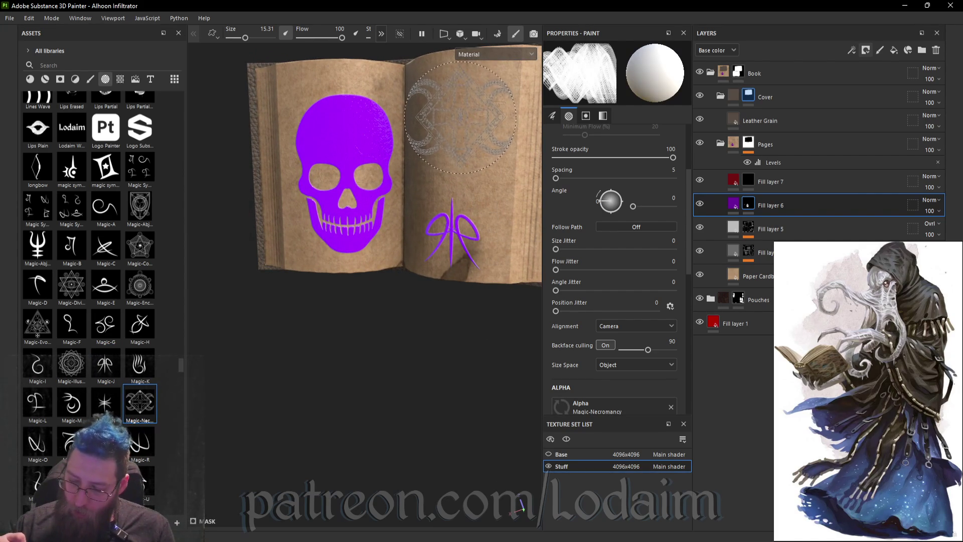
pyautogui.click(461, 119)
pyautogui.moveTo(473, 333)
pyautogui.keyDown('alt'); pyautogui.mouseDown()
pyautogui.moveTo(482, 344)
pyautogui.moveTo(474, 337)
pyautogui.mouseUp(); pyautogui.keyUp('alt')
pyautogui.hotkey('ctrl', 'z')
pyautogui.hotkey('ctrl', 'y')
pyautogui.moveTo(456, 404)
pyautogui.keyDown('alt'); pyautogui.mouseDown()
pyautogui.moveTo(533, 393)
pyautogui.moveTo(477, 394)
pyautogui.mouseUp(); pyautogui.keyUp('alt')
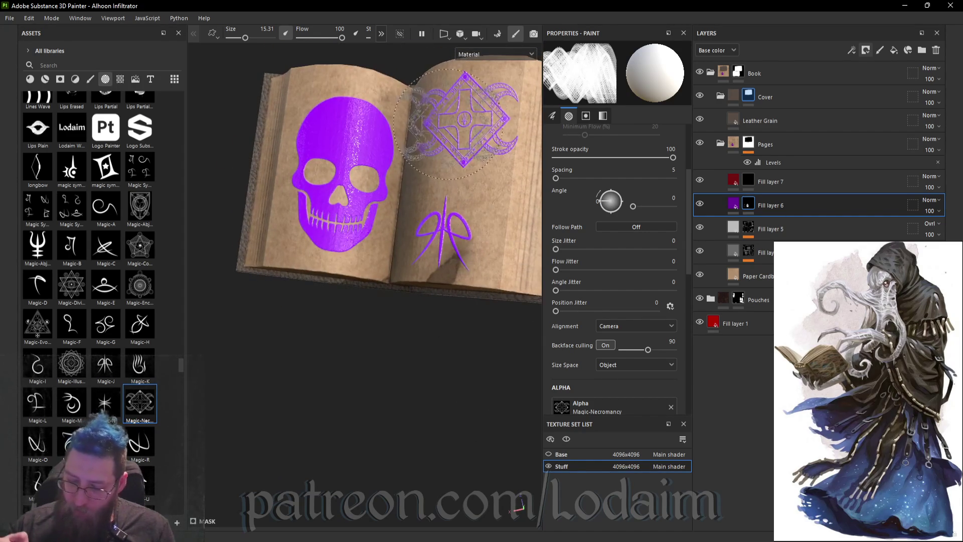
pyautogui.hotkey('ctrl', 'z')
pyautogui.keyDown('alt'); pyautogui.moveTo(450, 124); pyautogui.dragTo(457, 124); pyautogui.keyUp('alt')
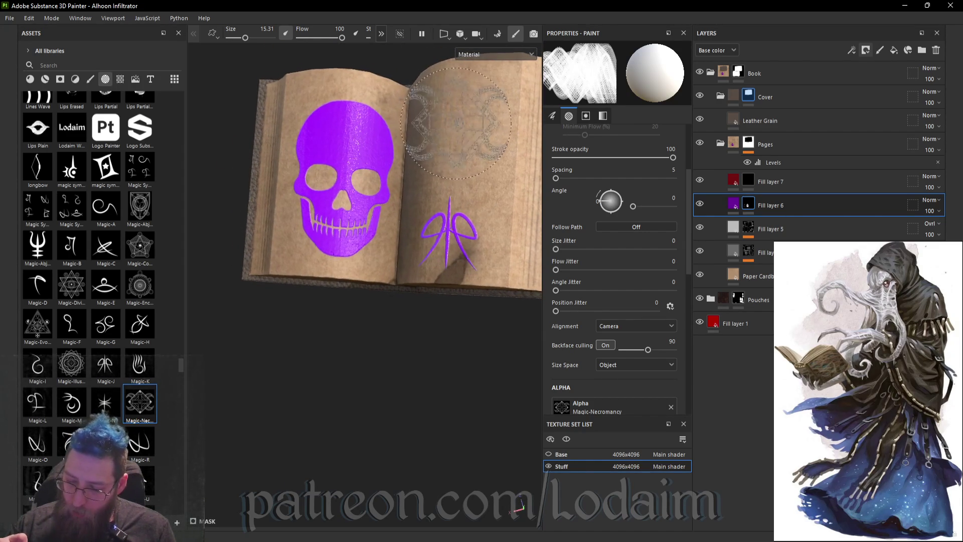
pyautogui.click(454, 123)
pyautogui.moveTo(479, 393)
pyautogui.keyDown('alt'); pyautogui.mouseDown()
pyautogui.moveTo(514, 381)
pyautogui.moveTo(445, 402)
pyautogui.mouseUp(); pyautogui.keyUp('alt')
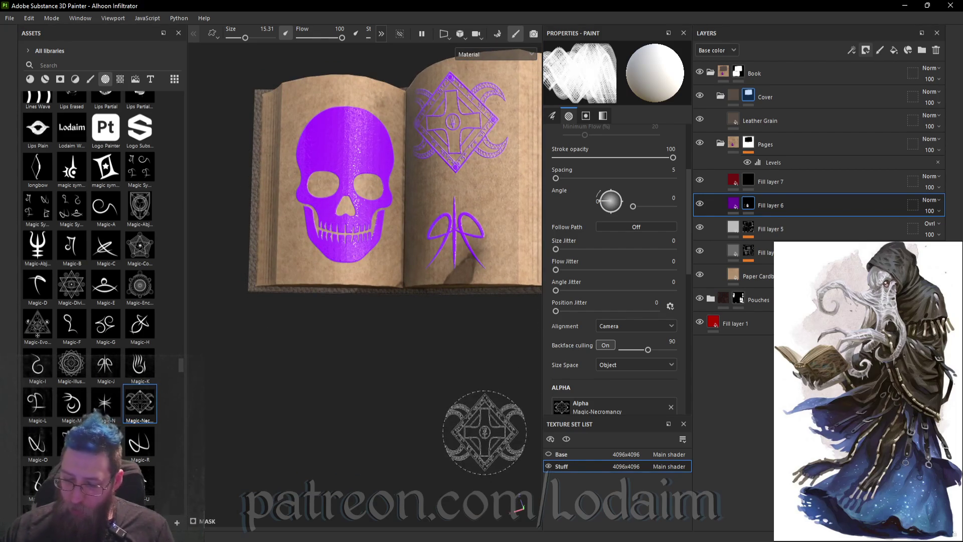
pyautogui.click(733, 205)
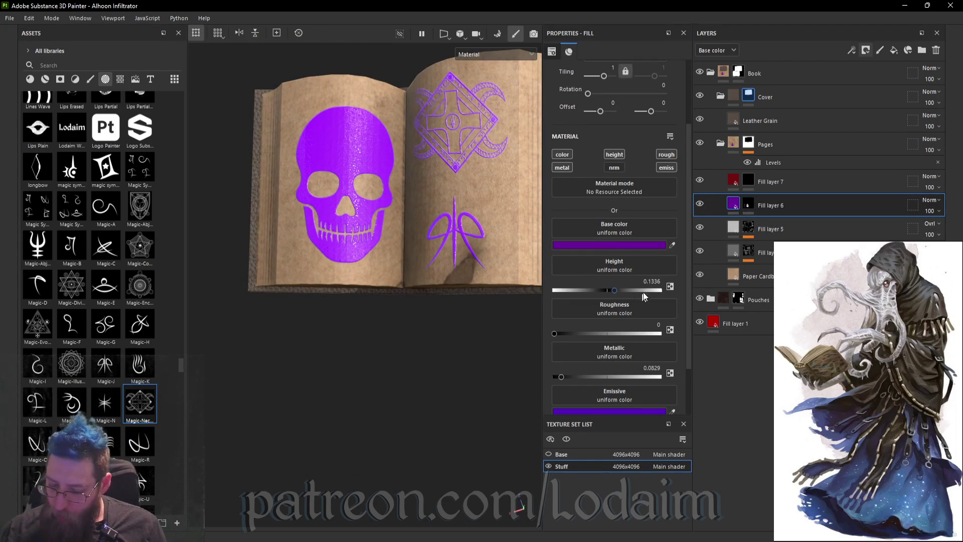
# - Darken Fill layer 6's purple base colour and turn its emissive colour red
pyautogui.click(642, 246)
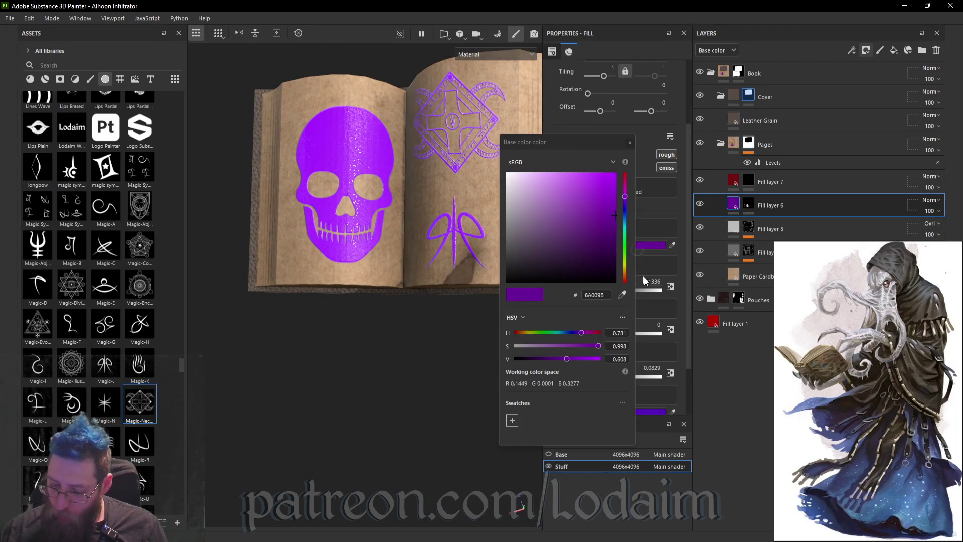
pyautogui.click(613, 230)
pyautogui.click(613, 229)
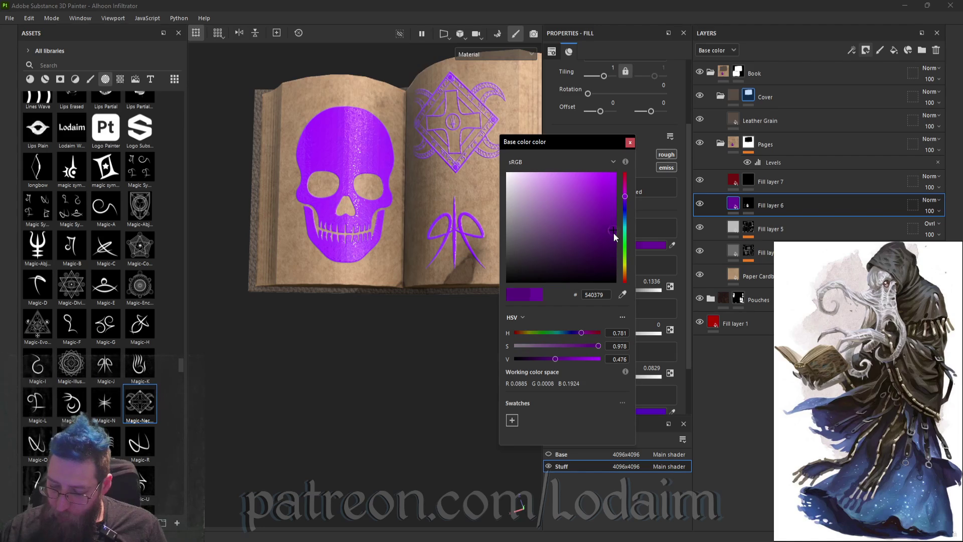
pyautogui.click(614, 237)
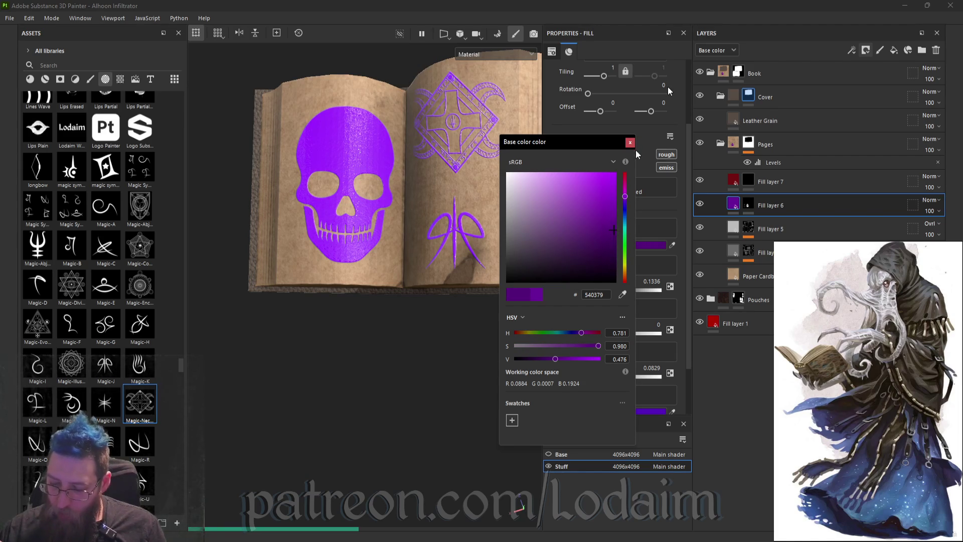
pyautogui.click(631, 144)
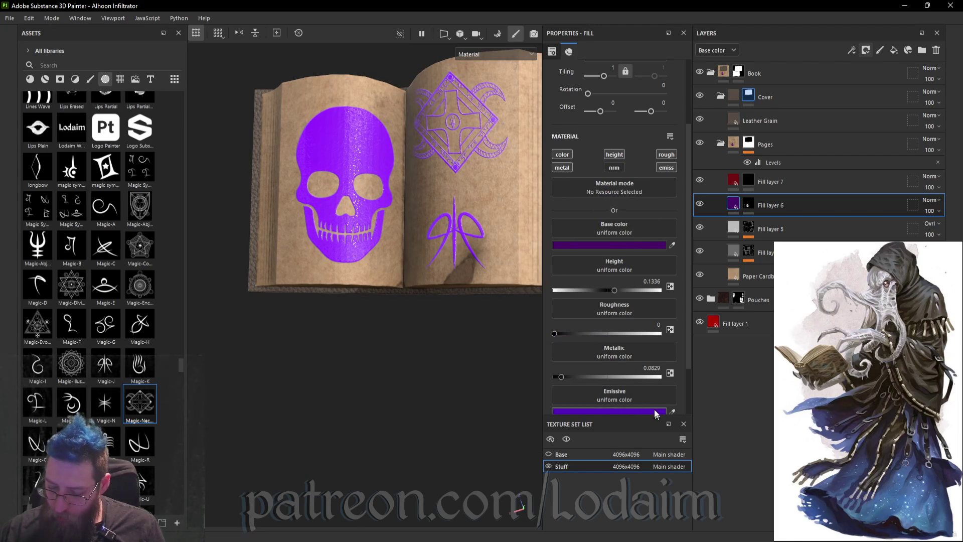
pyautogui.click(655, 412)
pyautogui.click(615, 224)
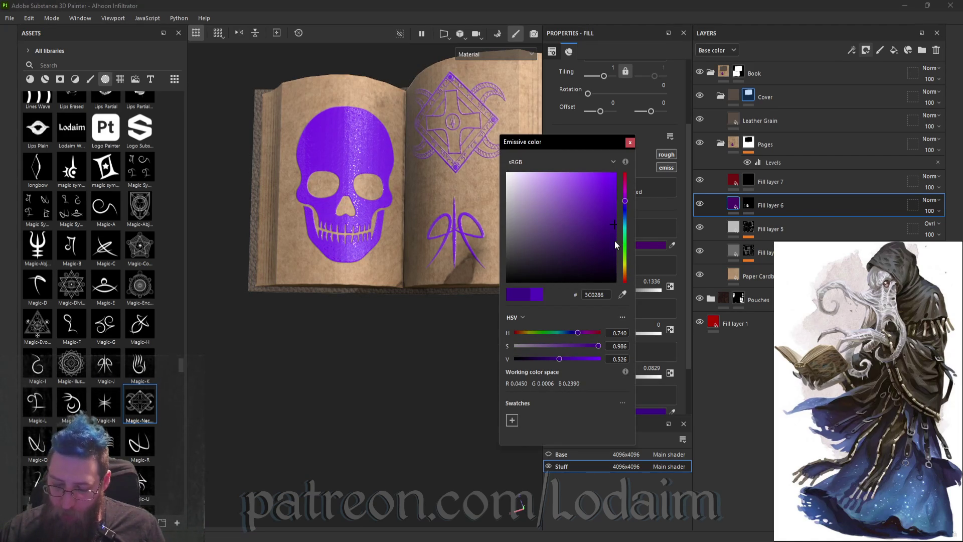
pyautogui.click(625, 283)
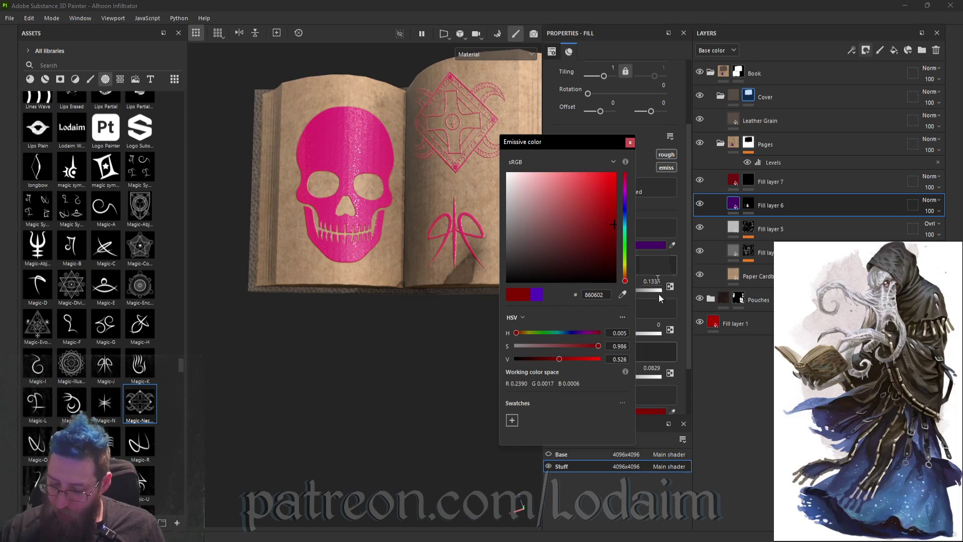
# - Change the stamps' base colour to dark orange-red 682001, hue 0.050
pyautogui.click(652, 246)
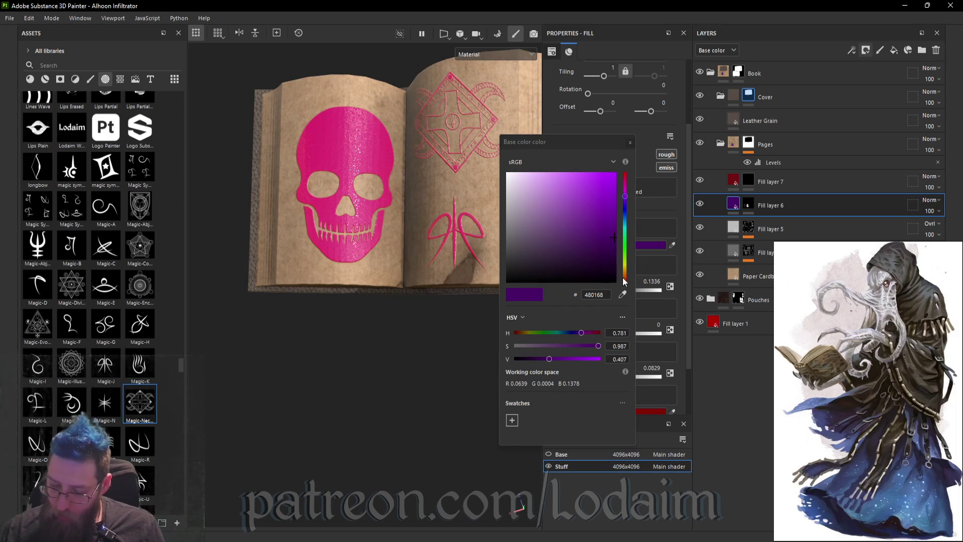
pyautogui.click(626, 282)
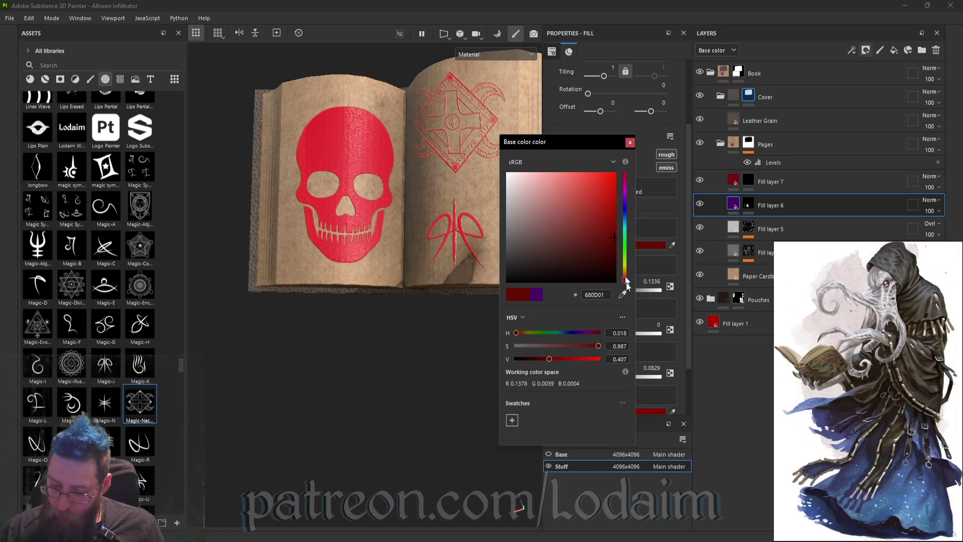
pyautogui.click(626, 284)
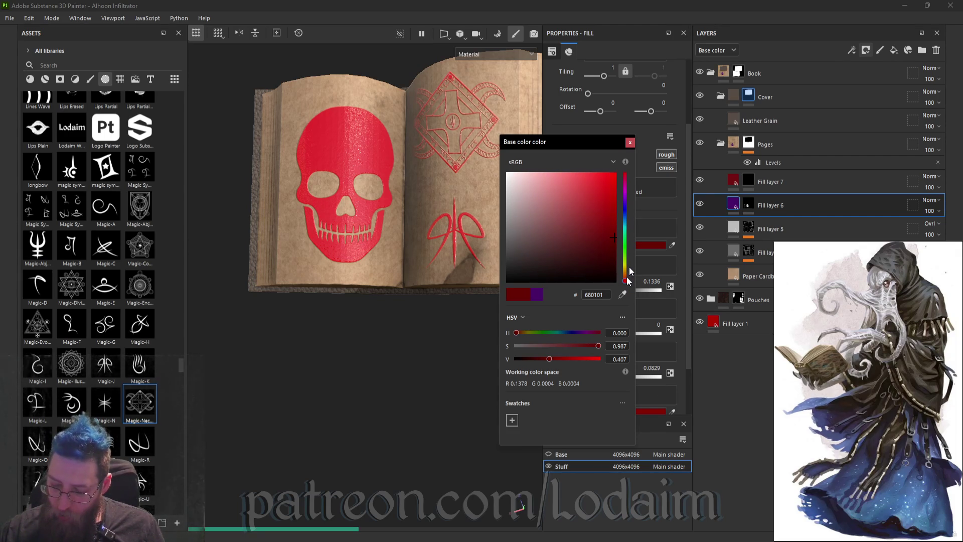
pyautogui.moveTo(622, 267); pyautogui.dragTo(621, 265)
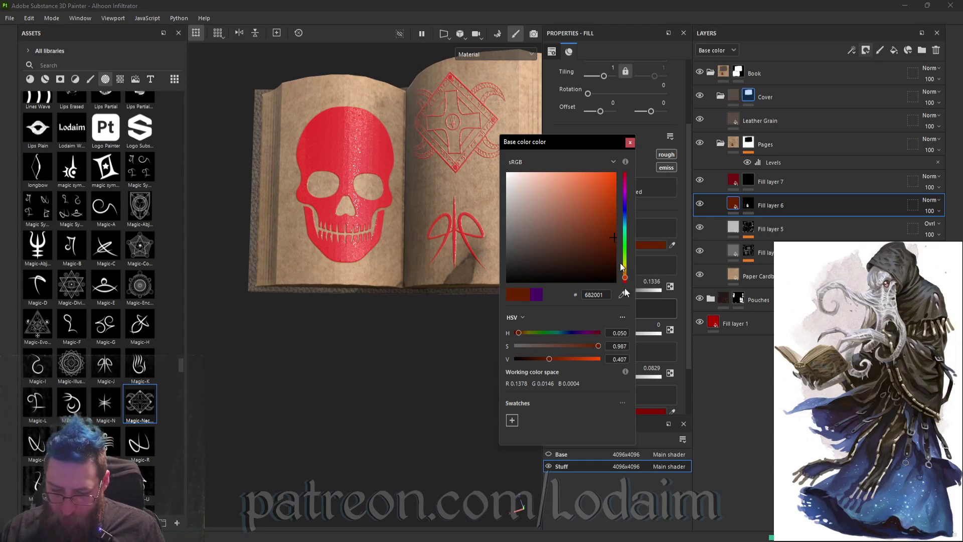
pyautogui.click(493, 156)
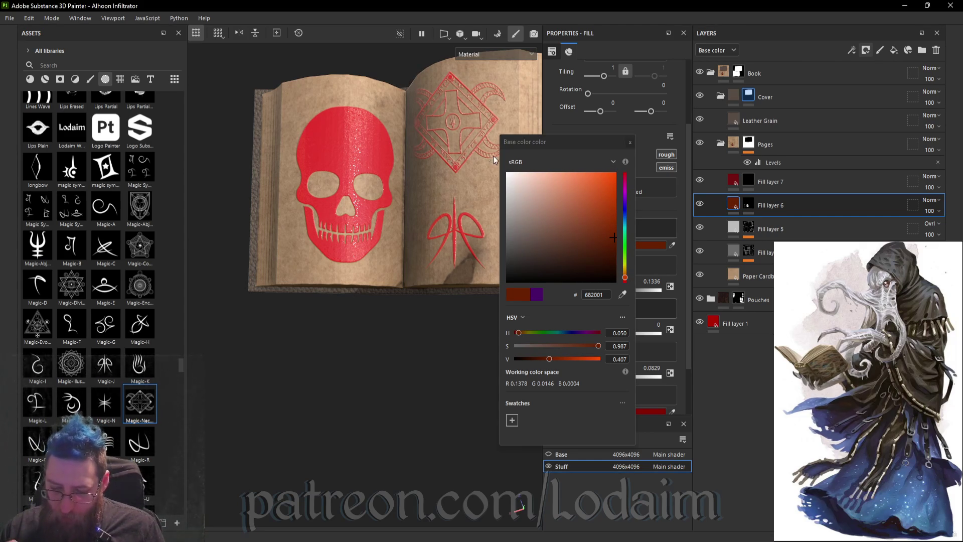
pyautogui.click(630, 142)
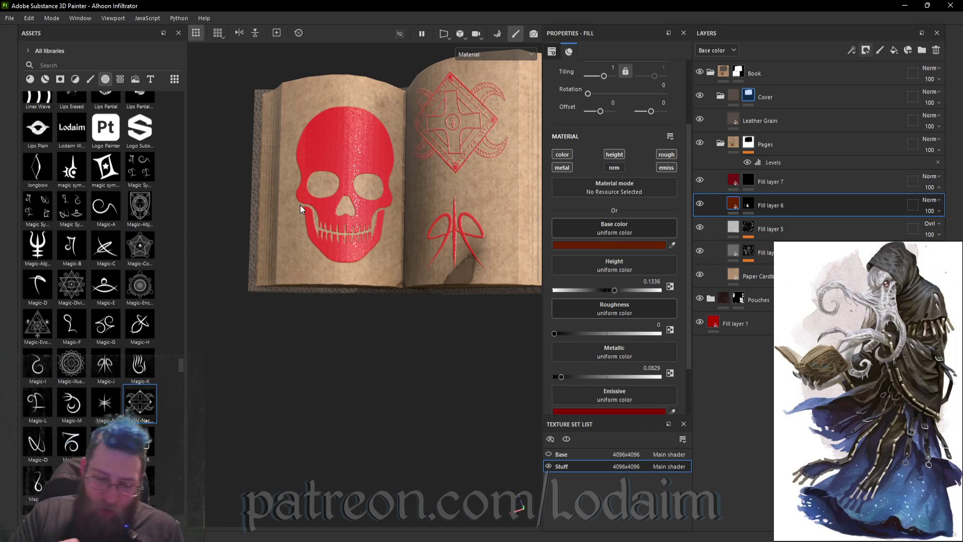
pyautogui.click(29, 79)
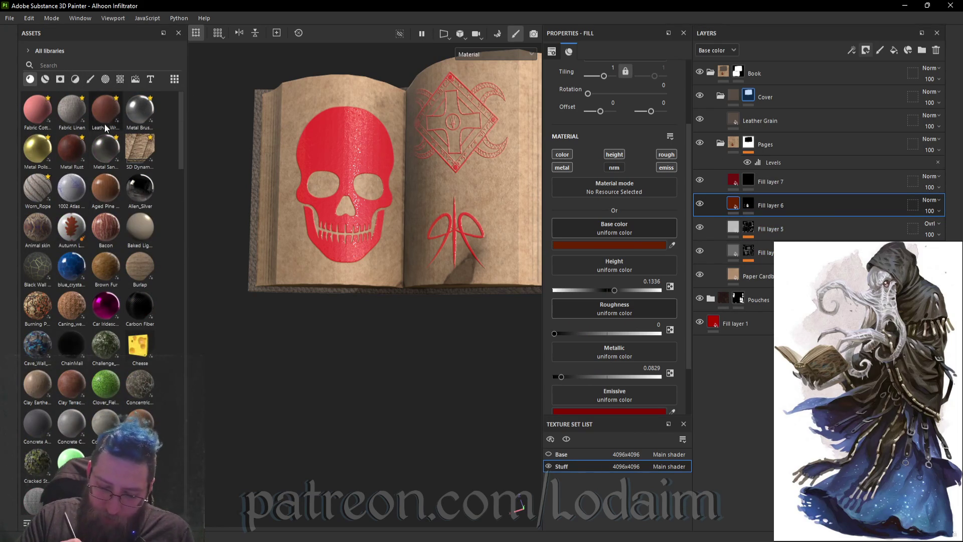
# - Add a Metal Rust layer and mask it with the Dust Surface grunge
pyautogui.moveTo(72, 150)
pyautogui.mouseDown()
pyautogui.moveTo(163, 209)
pyautogui.moveTo(703, 313)
pyautogui.moveTo(803, 223)
pyautogui.moveTo(811, 194)
pyautogui.mouseUp()
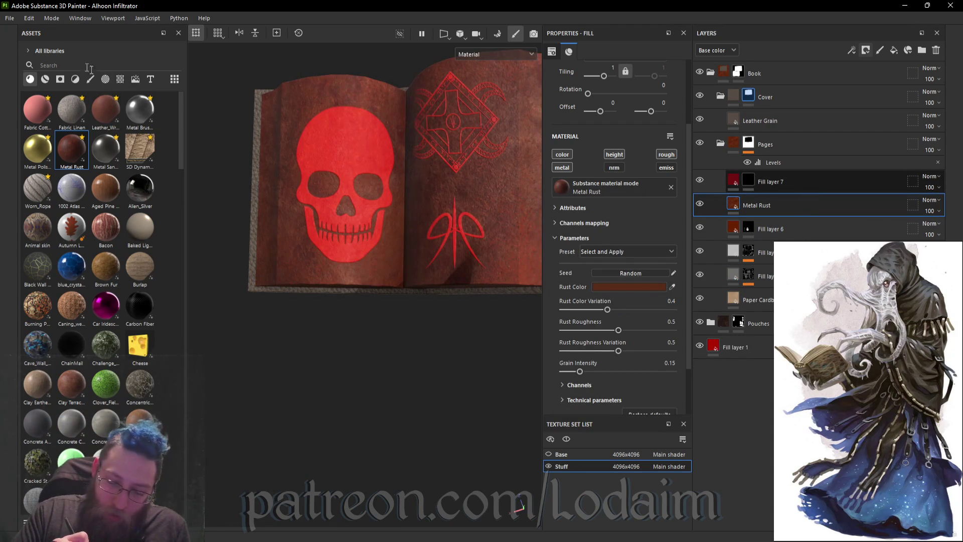
pyautogui.click(64, 81)
pyautogui.moveTo(105, 112)
pyautogui.mouseDown()
pyautogui.moveTo(706, 322)
pyautogui.moveTo(748, 205)
pyautogui.mouseUp()
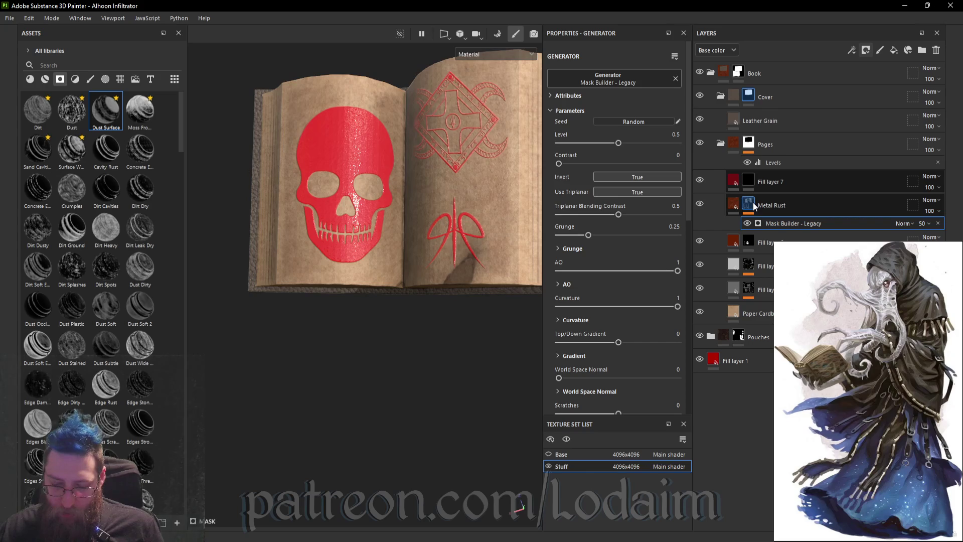
# - Set the Dust Surface mask level to 0.25 on the Metal Rust layer
pyautogui.click(635, 144)
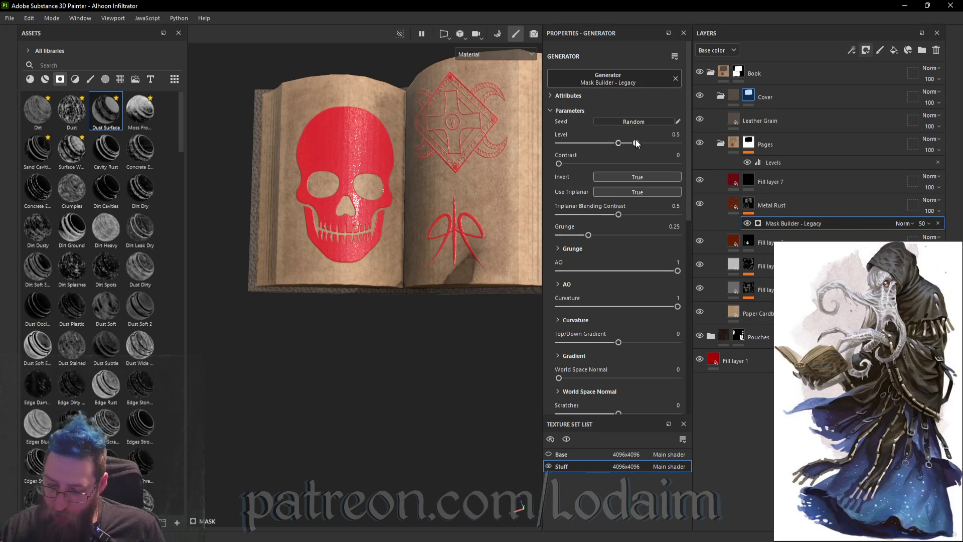
pyautogui.moveTo(636, 144); pyautogui.dragTo(604, 144)
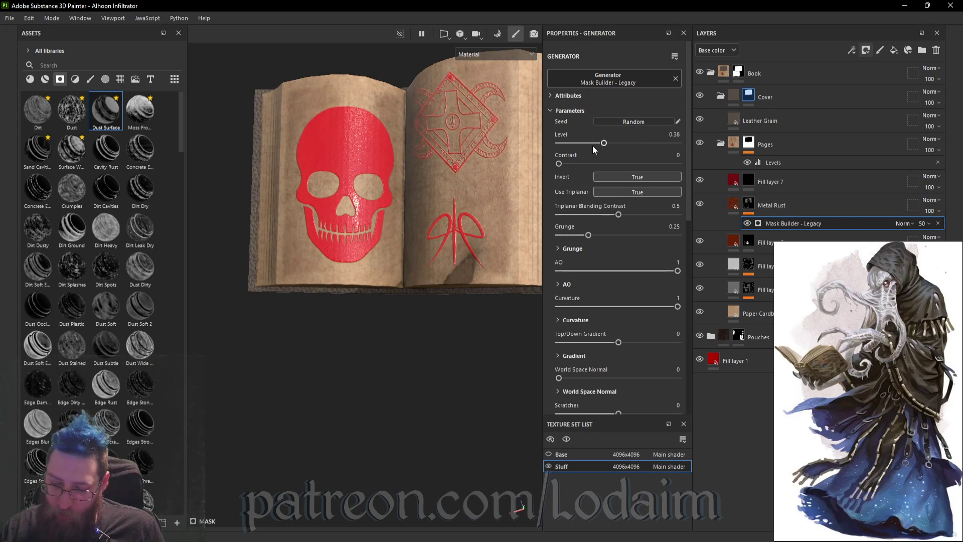
pyautogui.click(589, 143)
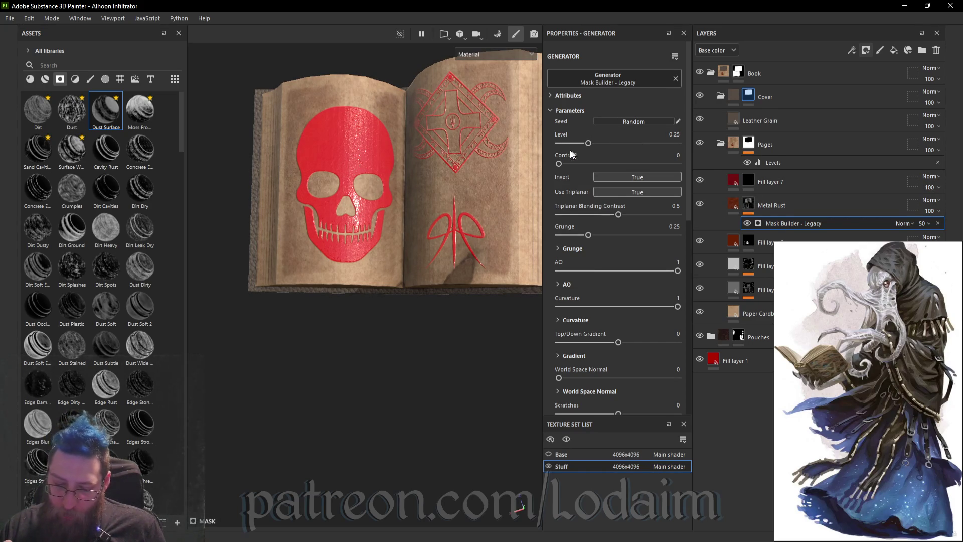
pyautogui.moveTo(487, 328)
pyautogui.keyDown('alt'); pyautogui.mouseDown()
pyautogui.moveTo(491, 301)
pyautogui.moveTo(537, 255)
pyautogui.moveTo(507, 236)
pyautogui.moveTo(494, 240)
pyautogui.mouseUp(); pyautogui.keyUp('alt')
pyautogui.moveTo(475, 310)
pyautogui.keyDown('alt'); pyautogui.mouseDown()
pyautogui.moveTo(468, 354)
pyautogui.moveTo(477, 355)
pyautogui.mouseUp(); pyautogui.keyUp('alt')
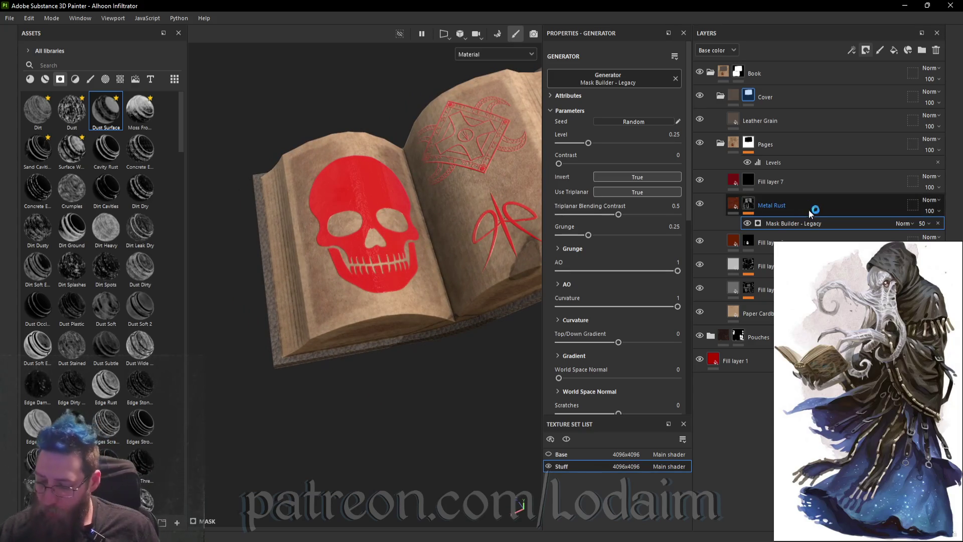
pyautogui.click(824, 202)
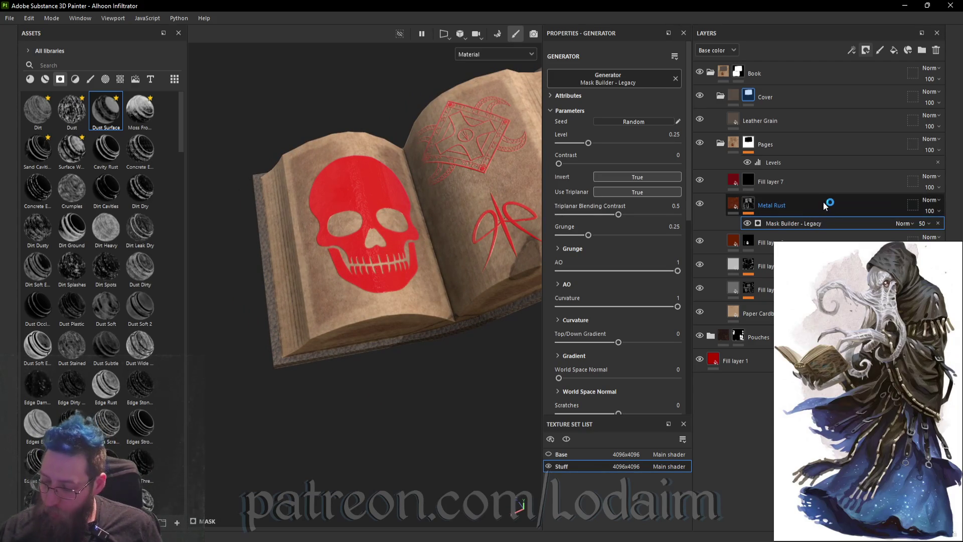
pyautogui.rightClick(826, 205)
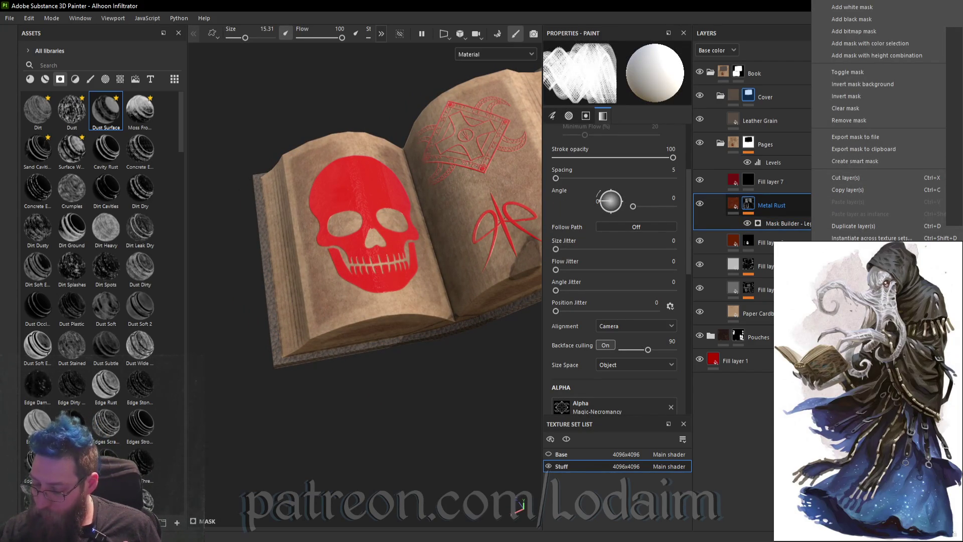
# - Duplicate the Metal Rust layer, undoing a mistaken Edges Blur mask on Fill layer 7
pyautogui.click(880, 227)
pyautogui.rightClick(752, 183)
pyautogui.click(806, 100)
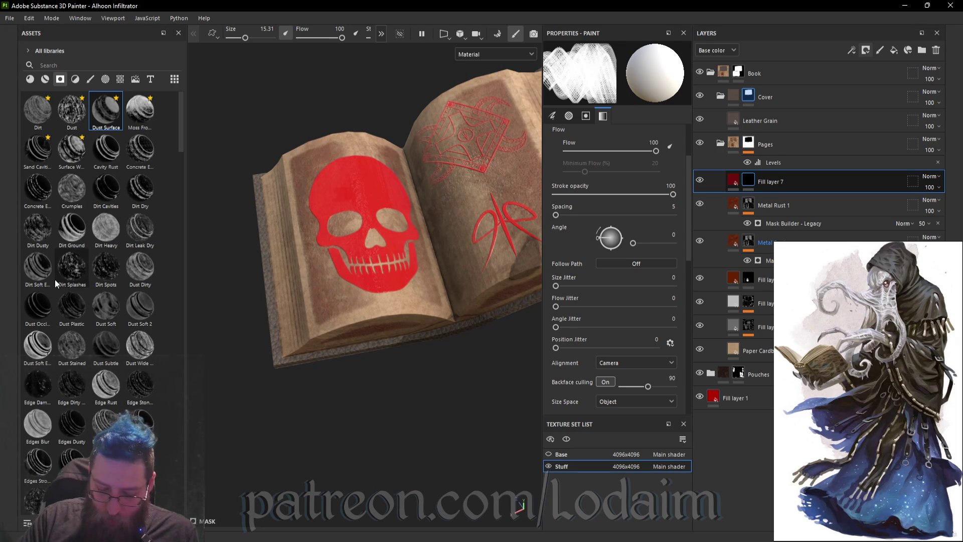
pyautogui.moveTo(37, 424)
pyautogui.mouseDown()
pyautogui.moveTo(76, 441)
pyautogui.moveTo(477, 361)
pyautogui.moveTo(751, 185)
pyautogui.mouseUp()
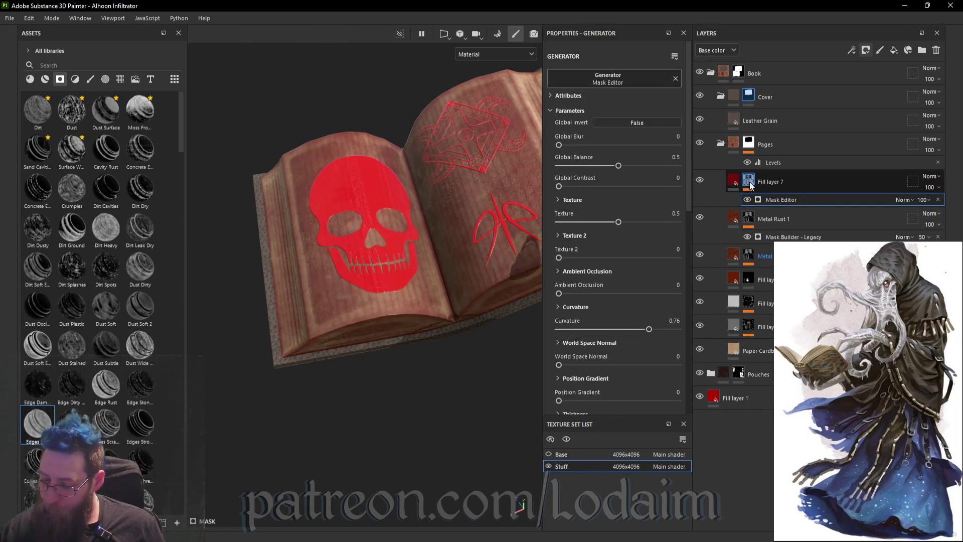
pyautogui.hotkey('ctrl', 'z')
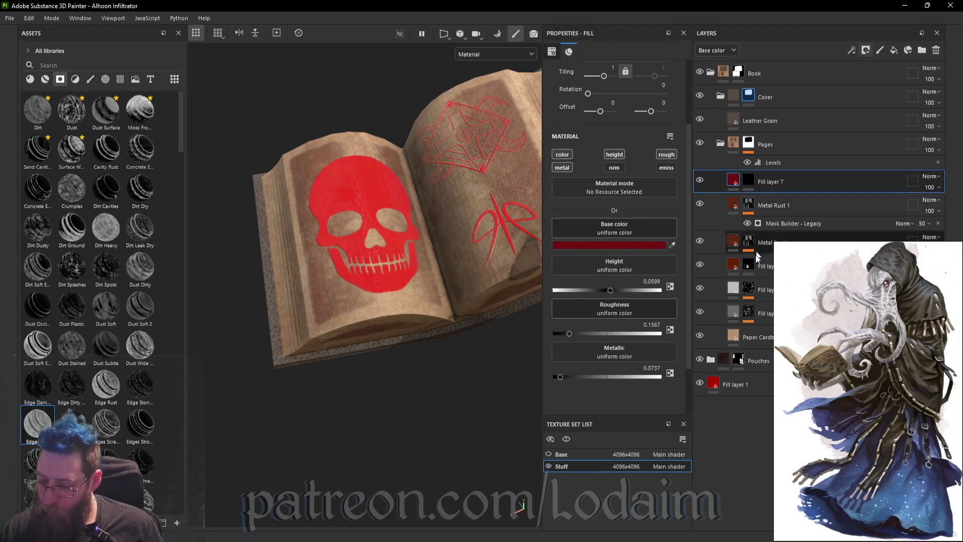
# - Clear Metal Rust 1's mask and apply Edges Blur with balance 0.4 and blur 1.5
pyautogui.rightClick(752, 210)
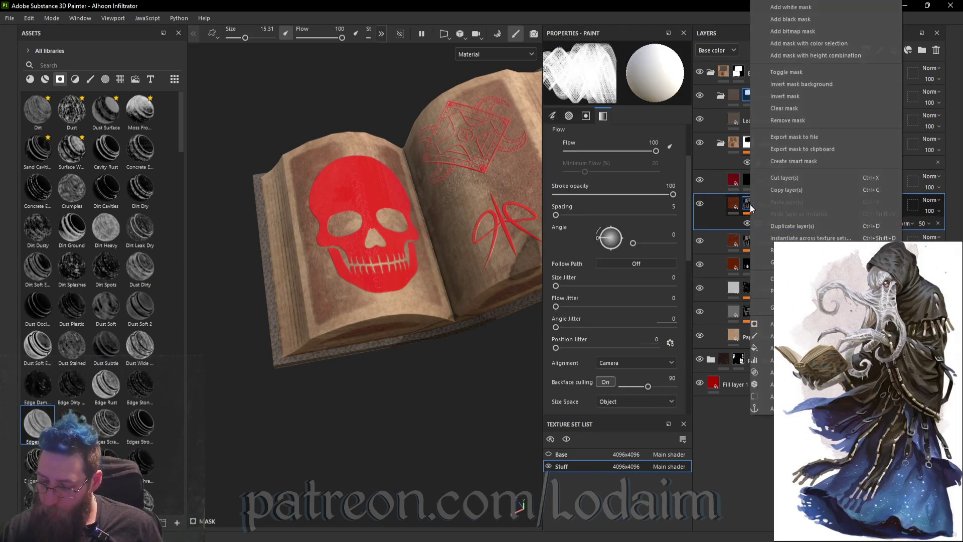
pyautogui.click(793, 106)
pyautogui.moveTo(748, 204); pyautogui.dragTo(749, 203)
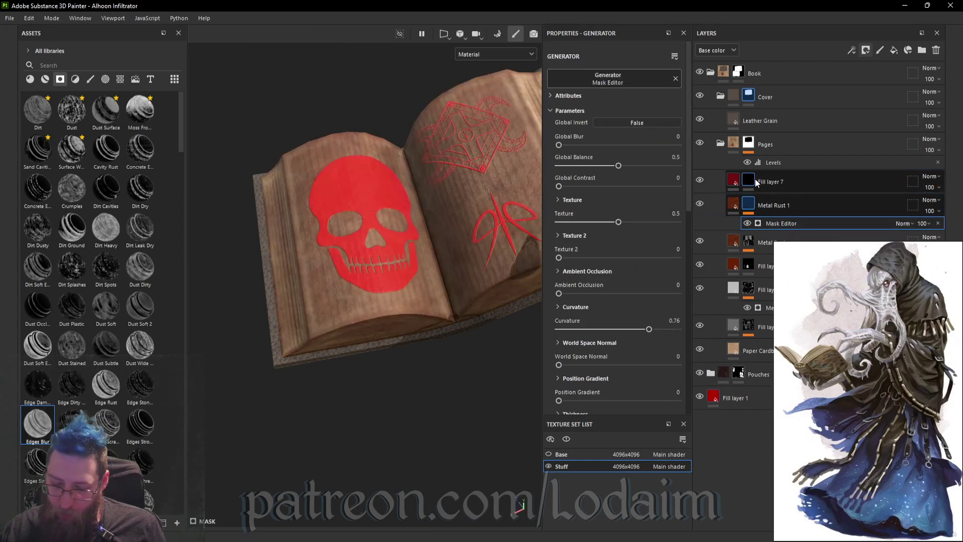
pyautogui.moveTo(508, 413)
pyautogui.keyDown('alt'); pyautogui.mouseDown()
pyautogui.moveTo(456, 406)
pyautogui.moveTo(450, 437)
pyautogui.moveTo(436, 399)
pyautogui.mouseUp(); pyautogui.keyUp('alt')
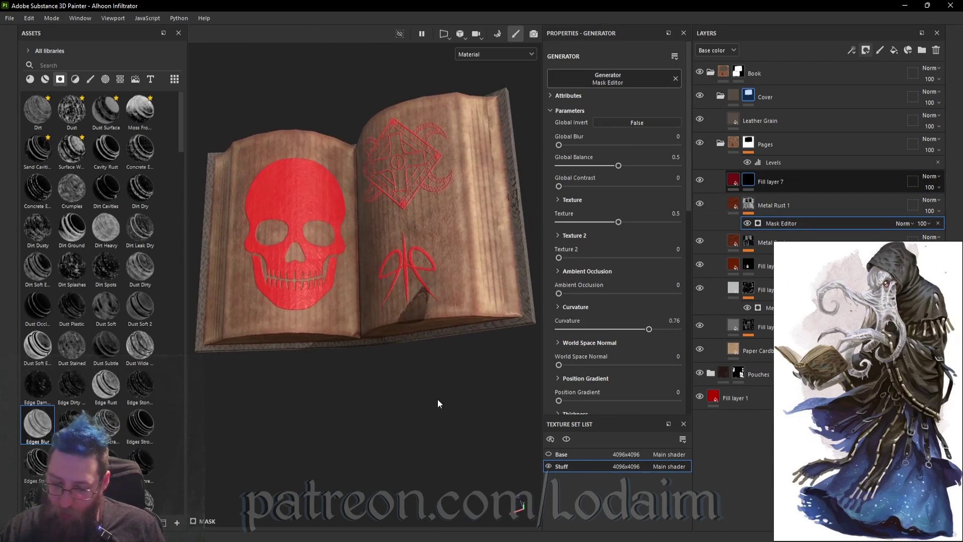
pyautogui.click(606, 165)
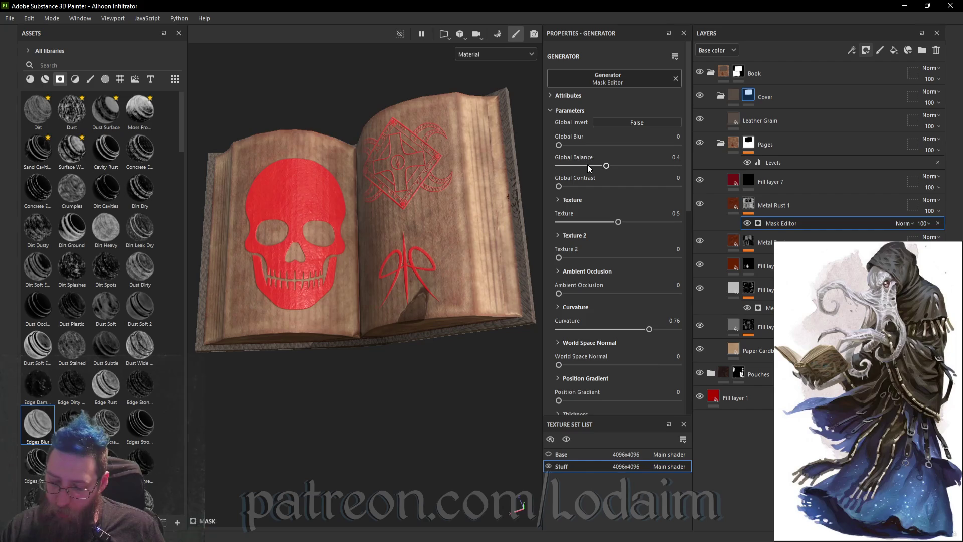
pyautogui.click(570, 145)
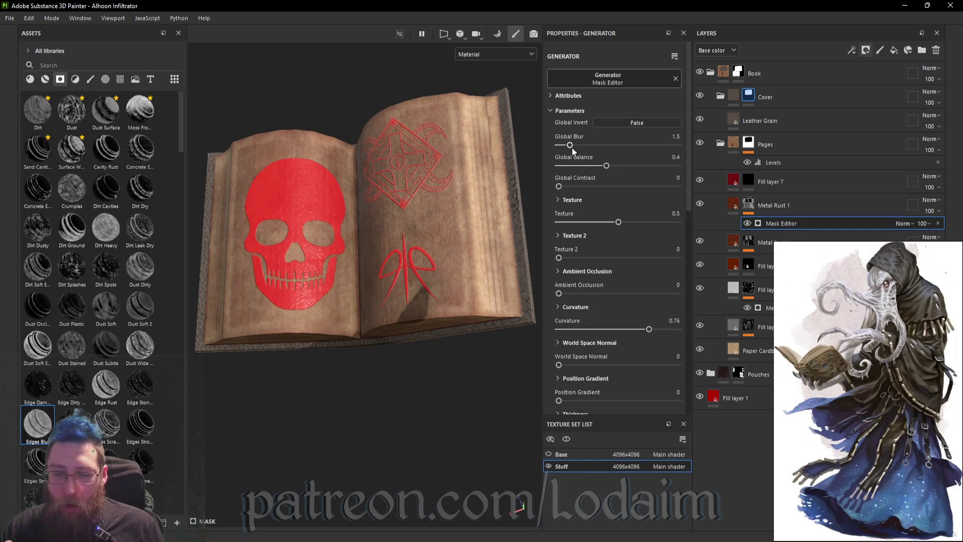
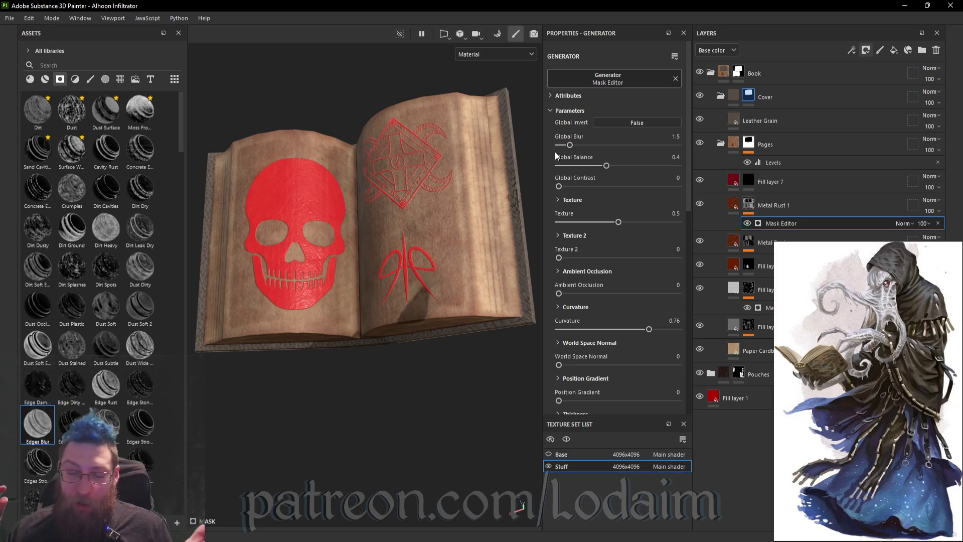
# - Preview the Stuff texture set at 256x256, then restore it to 4096x4096
pyautogui.click(637, 467)
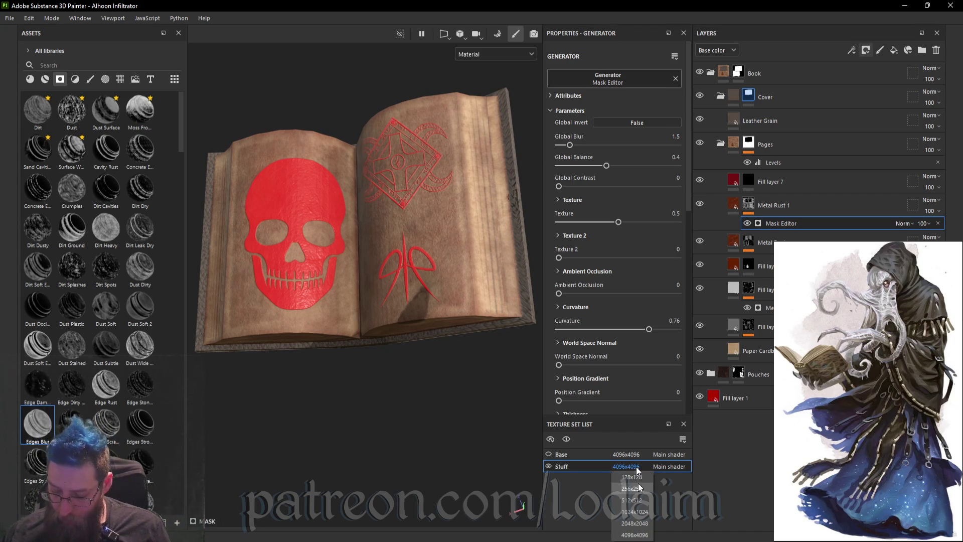
pyautogui.click(639, 499)
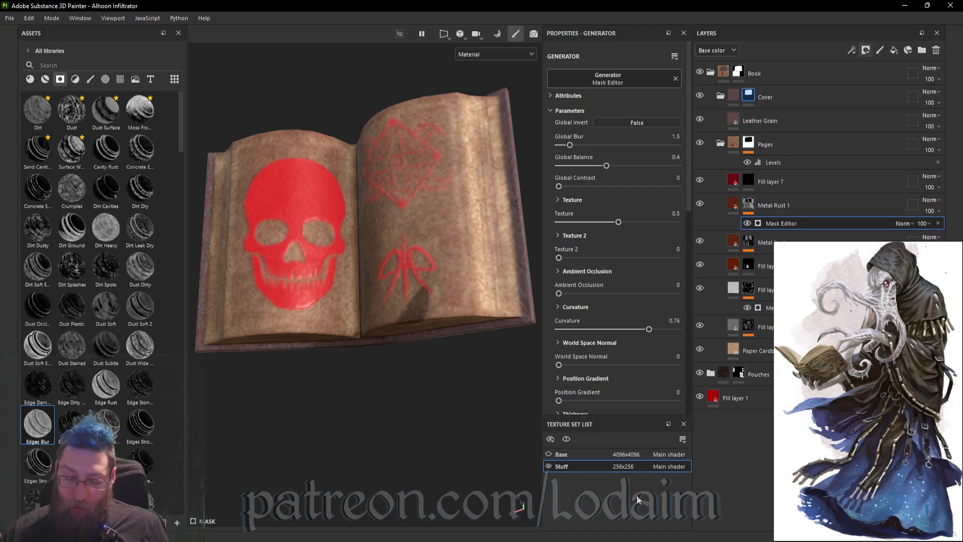
pyautogui.click(625, 466)
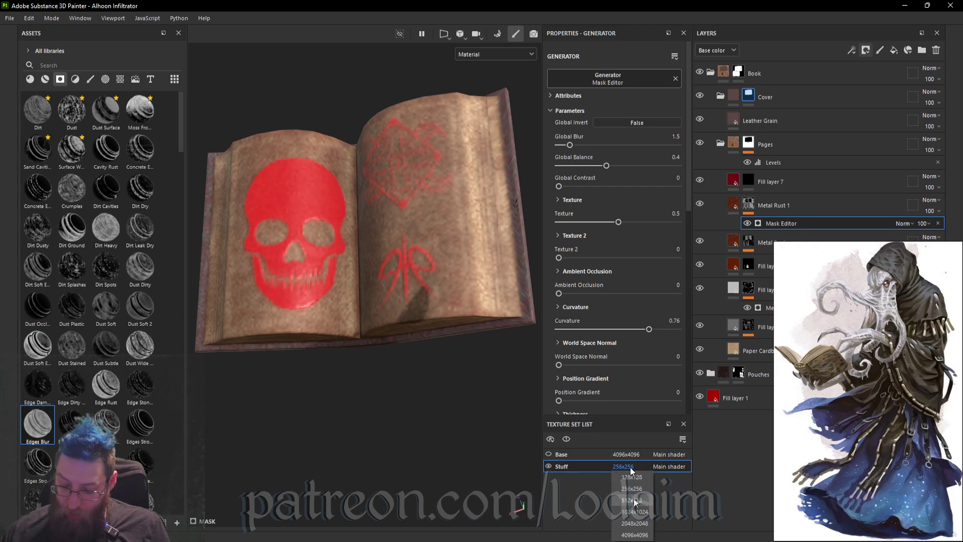
pyautogui.click(639, 536)
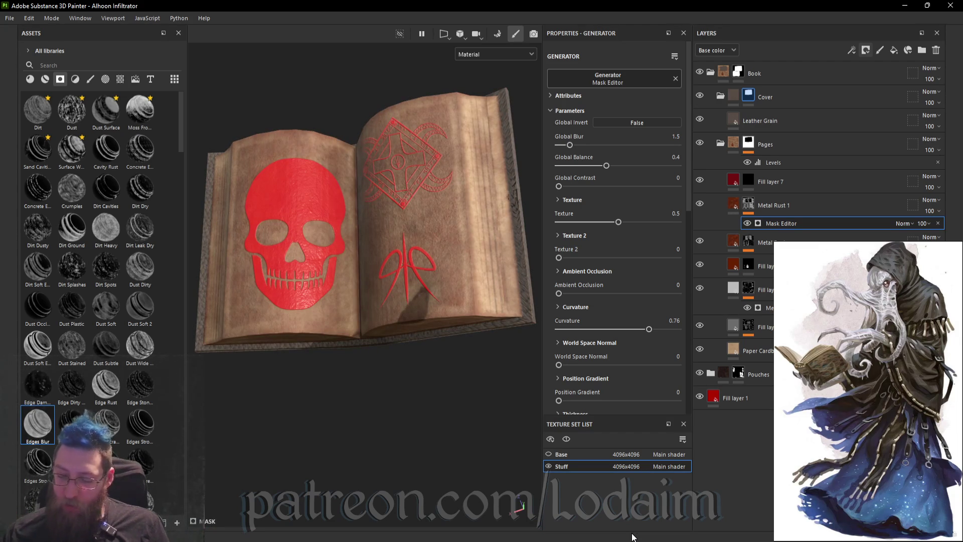
# - Select Fill layer 7's mask and set brush alignment to Camera
pyautogui.moveTo(752, 183)
pyautogui.mouseDown()
pyautogui.moveTo(312, 143)
pyautogui.moveTo(115, 96)
pyautogui.moveTo(89, 79)
pyautogui.moveTo(102, 142)
pyautogui.moveTo(81, 101)
pyautogui.moveTo(278, 92)
pyautogui.mouseUp()
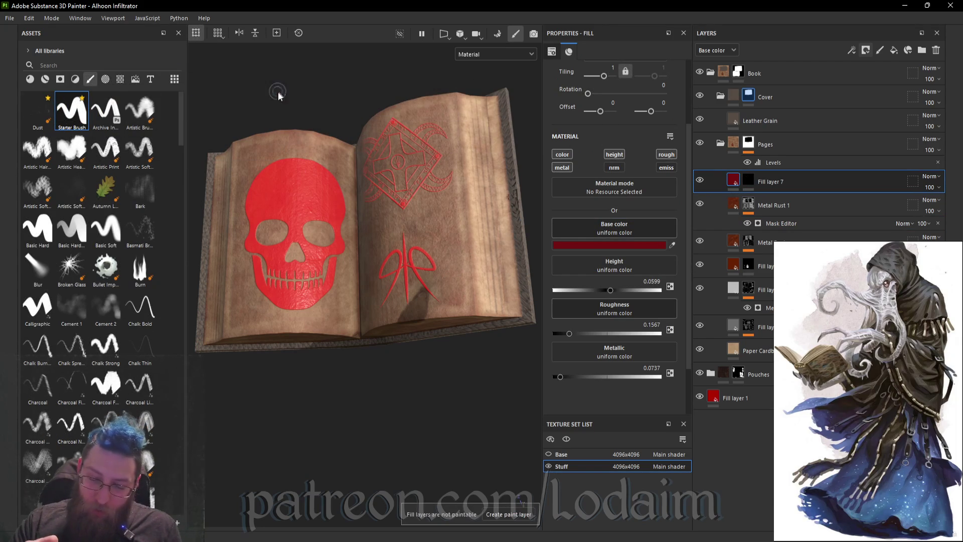
pyautogui.scroll(5, 304, 141)
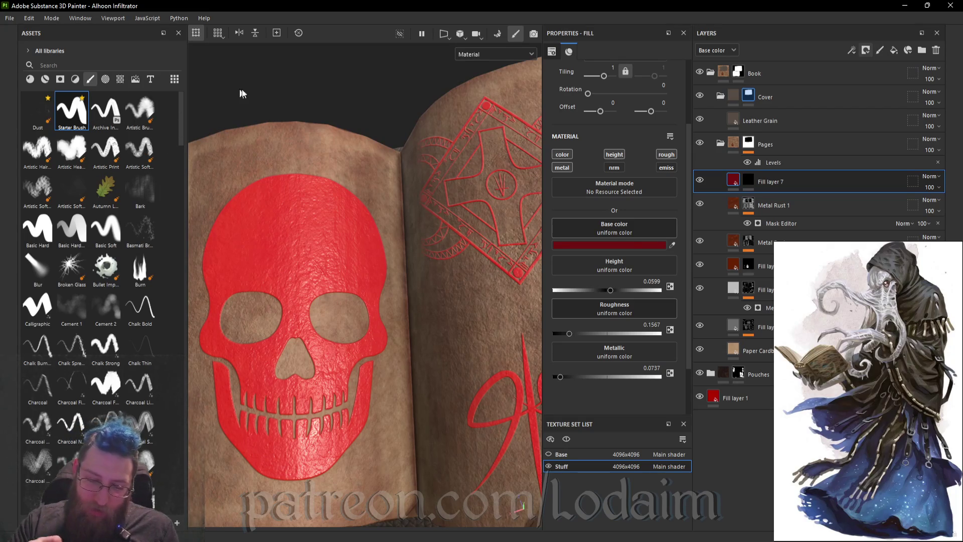
pyautogui.click(749, 179)
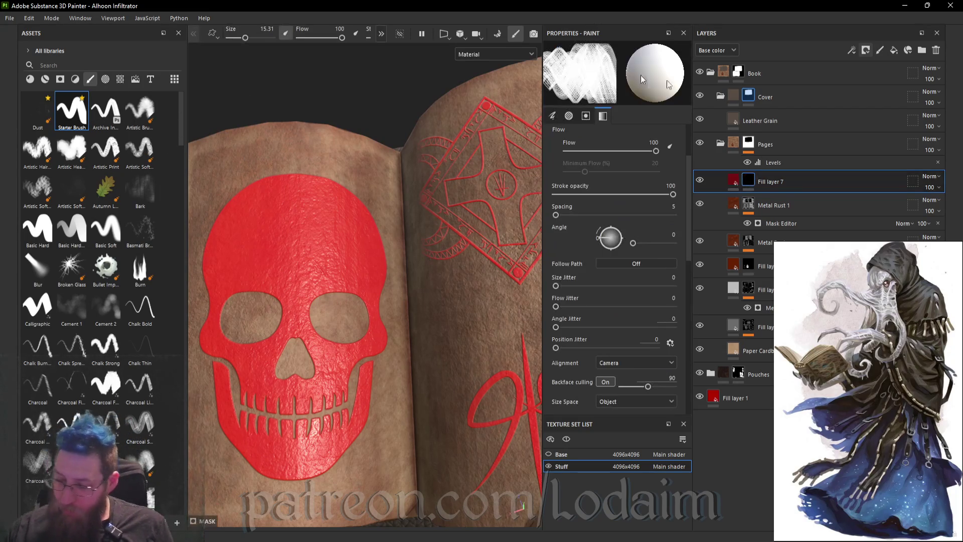
pyautogui.keyDown('alt'); pyautogui.moveTo(300, 161); pyautogui.dragTo(356, 167); pyautogui.keyUp('alt')
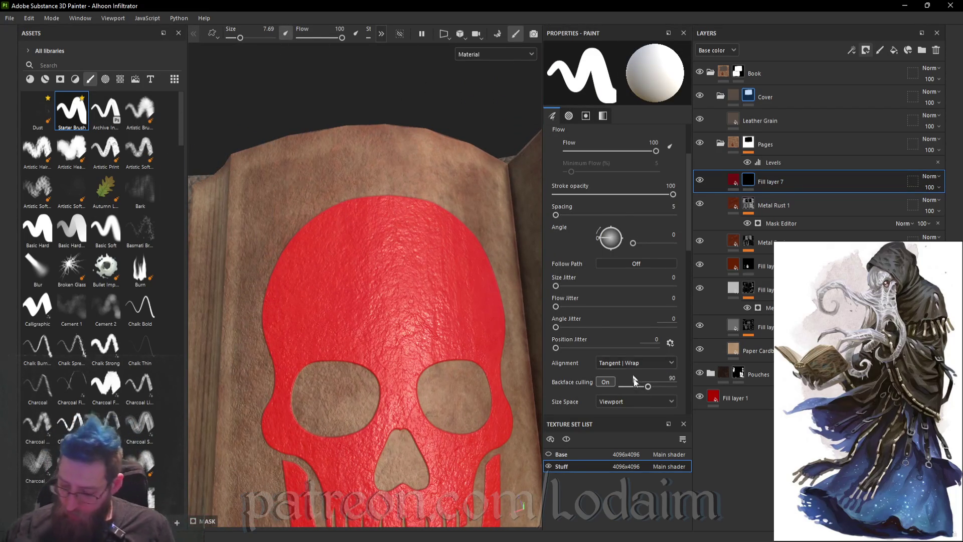
pyautogui.click(647, 367)
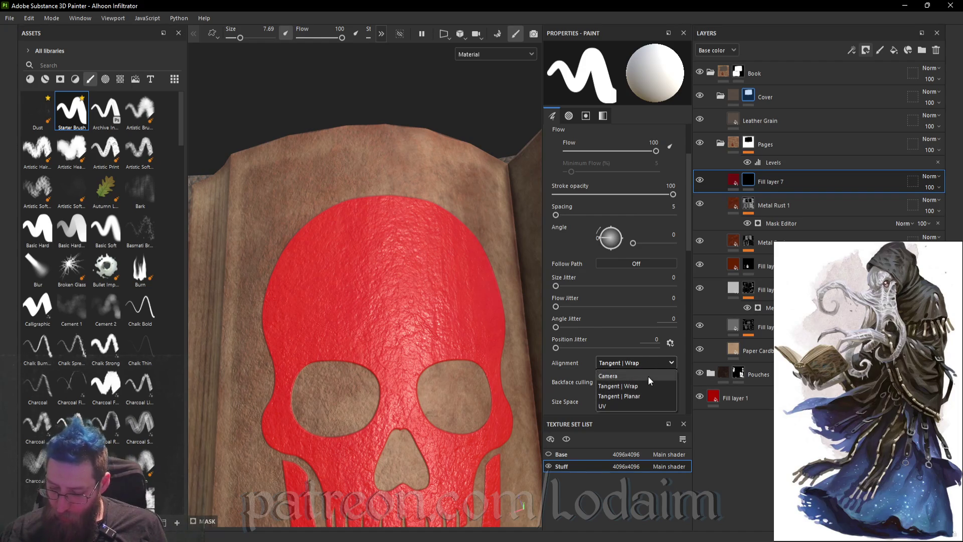
pyautogui.click(649, 379)
pyautogui.keyDown('alt'); pyautogui.moveTo(363, 169); pyautogui.dragTo(363, 193); pyautogui.keyUp('alt')
# - Shrink the brush to size 1.01 and paint 'Slinvs' above the skull
pyautogui.scroll(6, 381, 171)
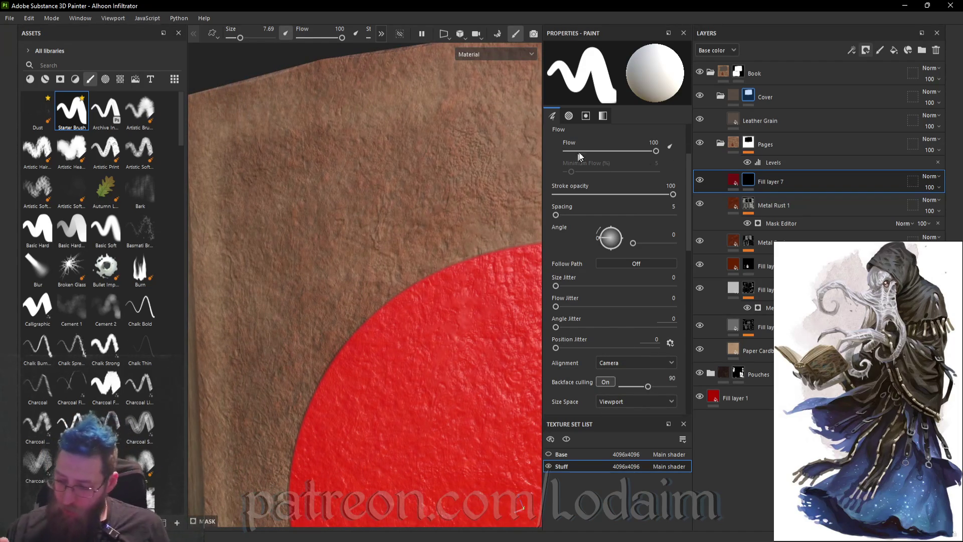
pyautogui.scroll(2, 604, 173)
pyautogui.moveTo(589, 156); pyautogui.dragTo(581, 155)
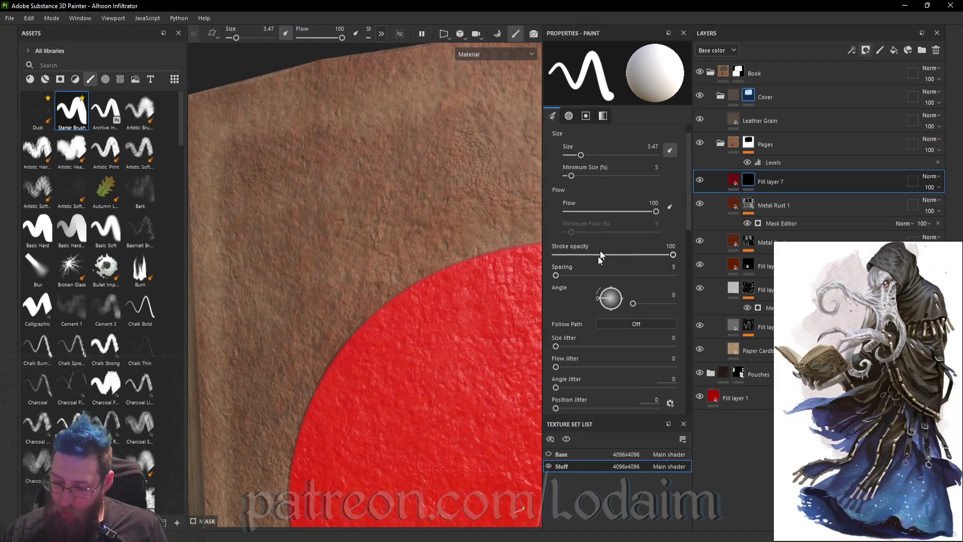
pyautogui.scroll(-2, 427, 238)
pyautogui.moveTo(427, 238)
pyautogui.keyDown('alt'); pyautogui.mouseDown()
pyautogui.moveTo(361, 203)
pyautogui.moveTo(359, 213)
pyautogui.mouseUp(); pyautogui.keyUp('alt')
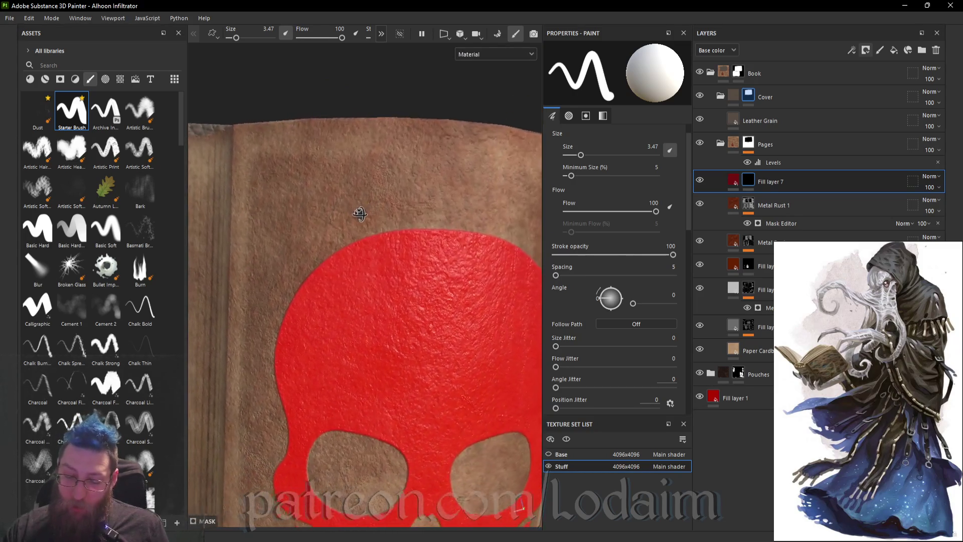
pyautogui.scroll(-5, 360, 214)
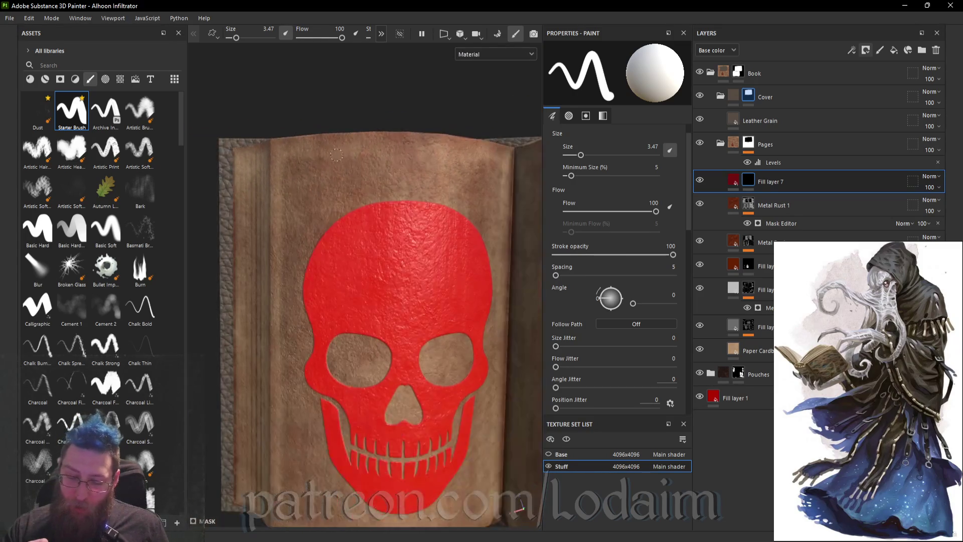
pyautogui.moveTo(581, 155); pyautogui.dragTo(574, 155)
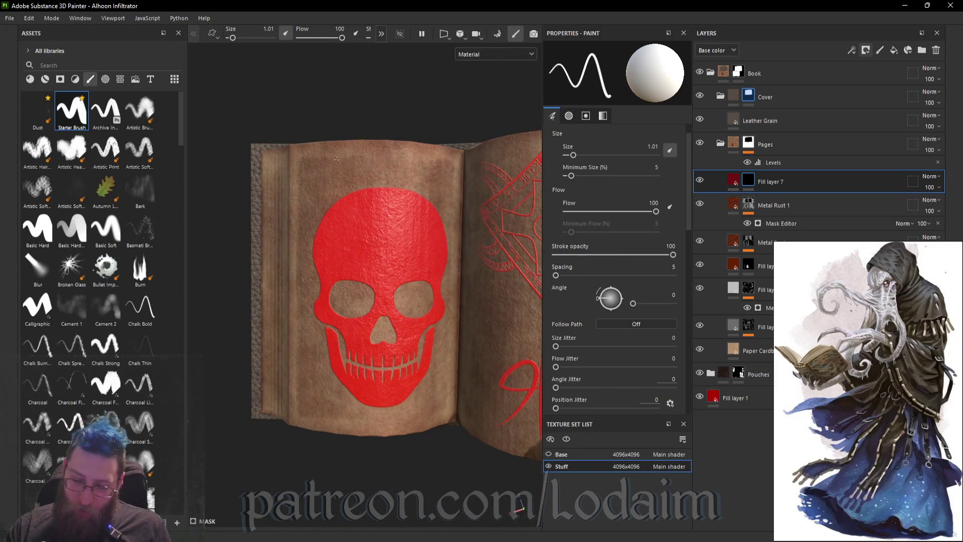
pyautogui.moveTo(328, 155)
pyautogui.mouseDown()
pyautogui.moveTo(332, 173)
pyautogui.moveTo(382, 169)
pyautogui.mouseUp()
pyautogui.moveTo(393, 159); pyautogui.dragTo(389, 175)
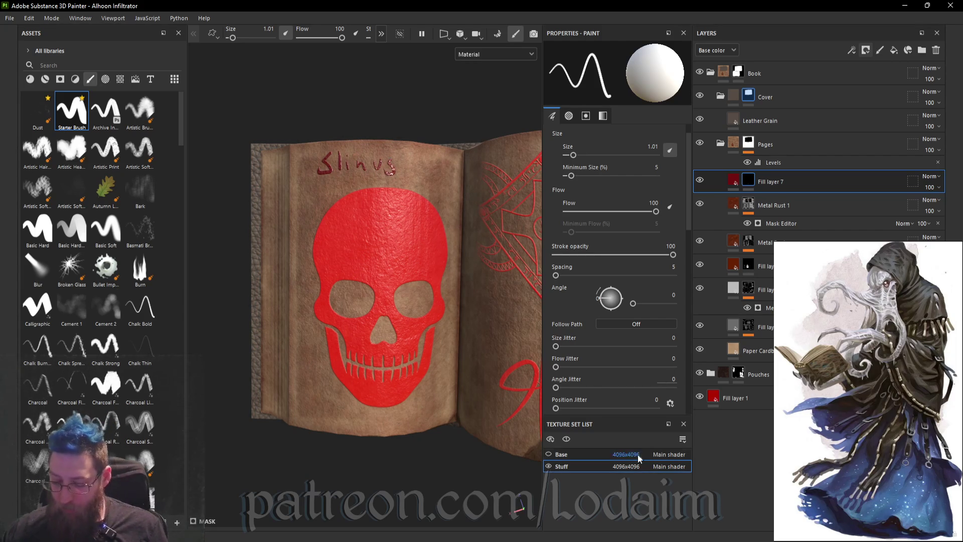
# - Try the Stuff texture set at 512x512 and 128x128, then undo back to 4096x4096
pyautogui.click(626, 466)
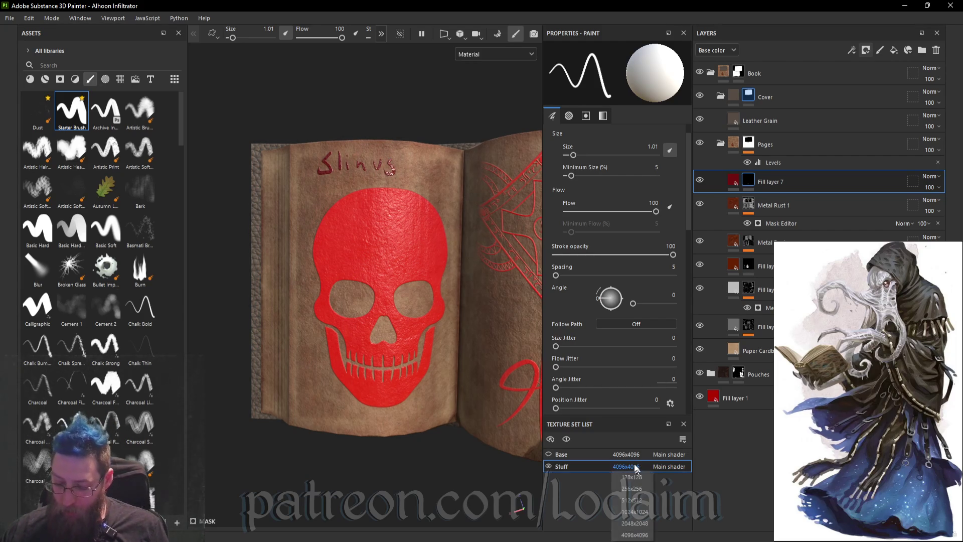
pyautogui.click(645, 500)
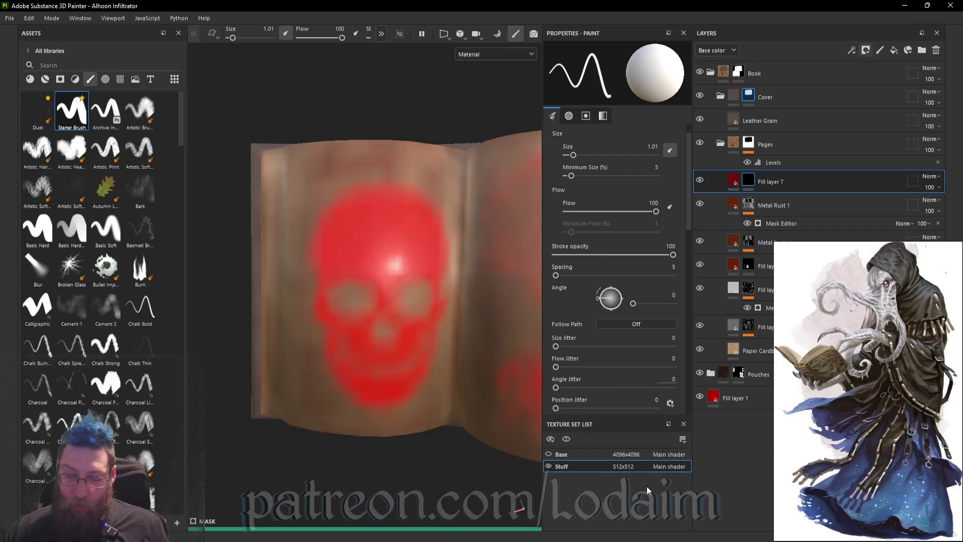
pyautogui.click(632, 464)
pyautogui.click(637, 474)
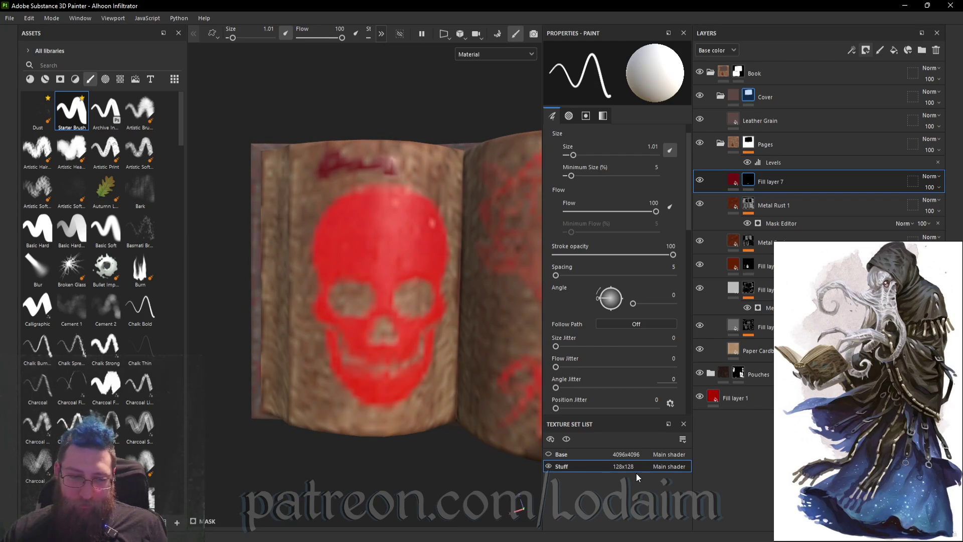
pyautogui.hotkey('ctrl', 'z')
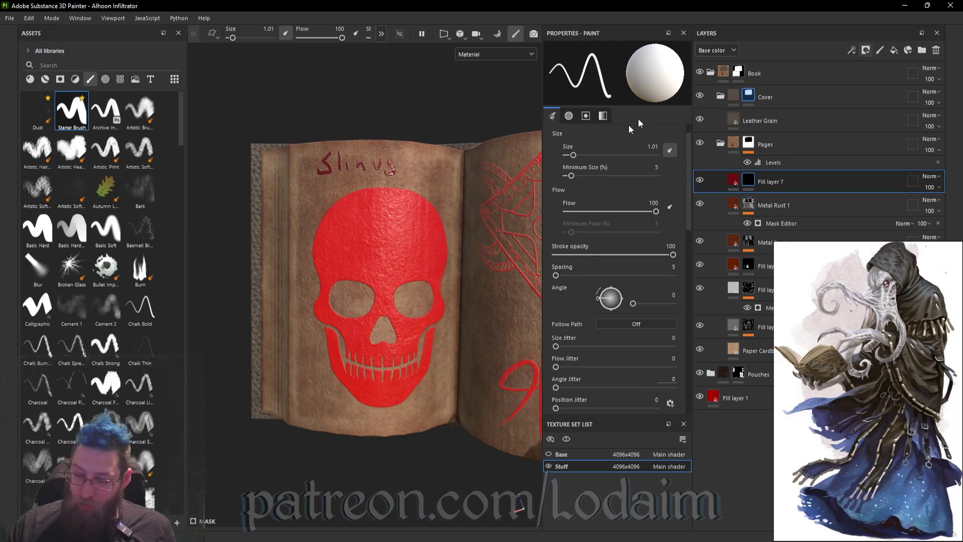
# - Undo the painted 'Slinvs' letters so only the red skull remains
pyautogui.hotkey('ctrl', 'z')
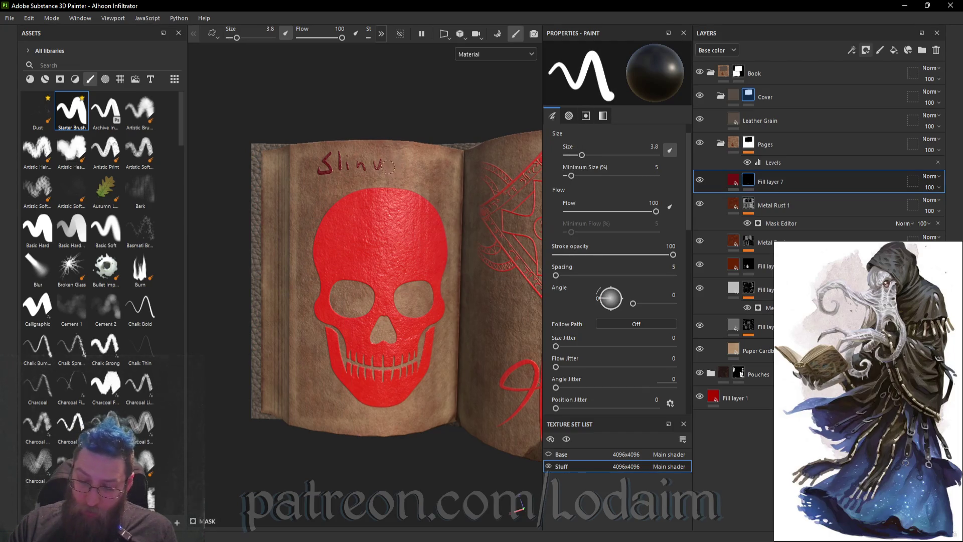
pyautogui.hotkey('ctrl', 'z')
pyautogui.hotkey('ctrl', 'z')
pyautogui.hotkey('ctrl', 'z')
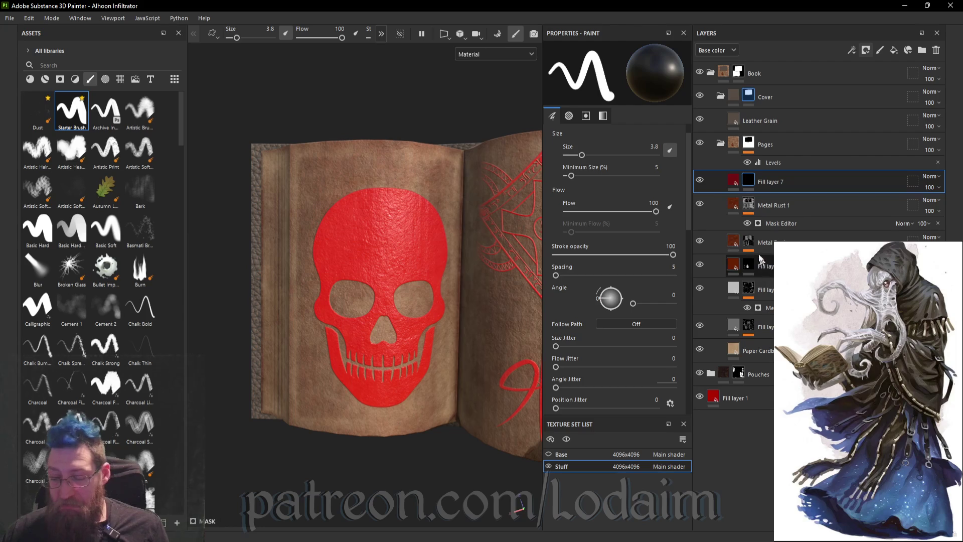
pyautogui.click(734, 181)
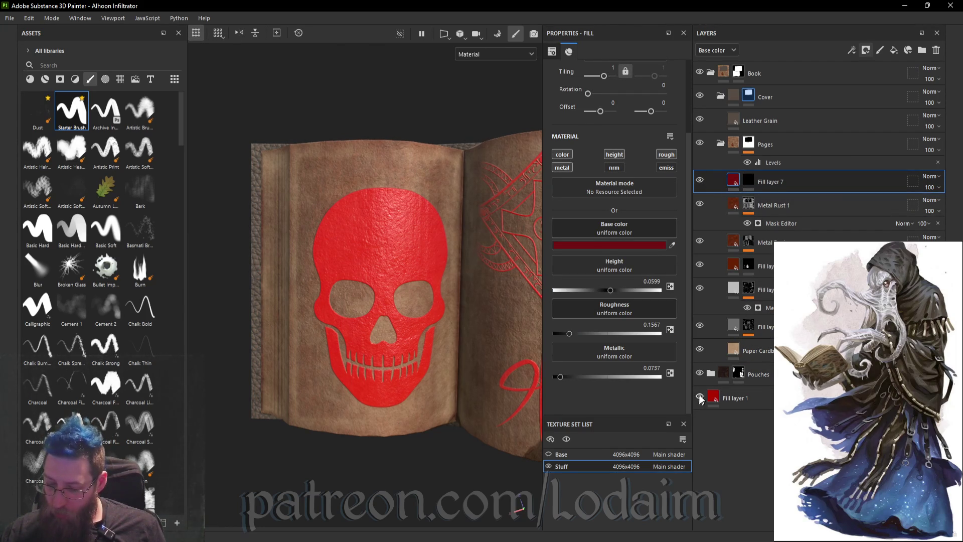
# - Locate the skull's fill layer and darken its emissive colour to 6A1412
pyautogui.click(700, 265)
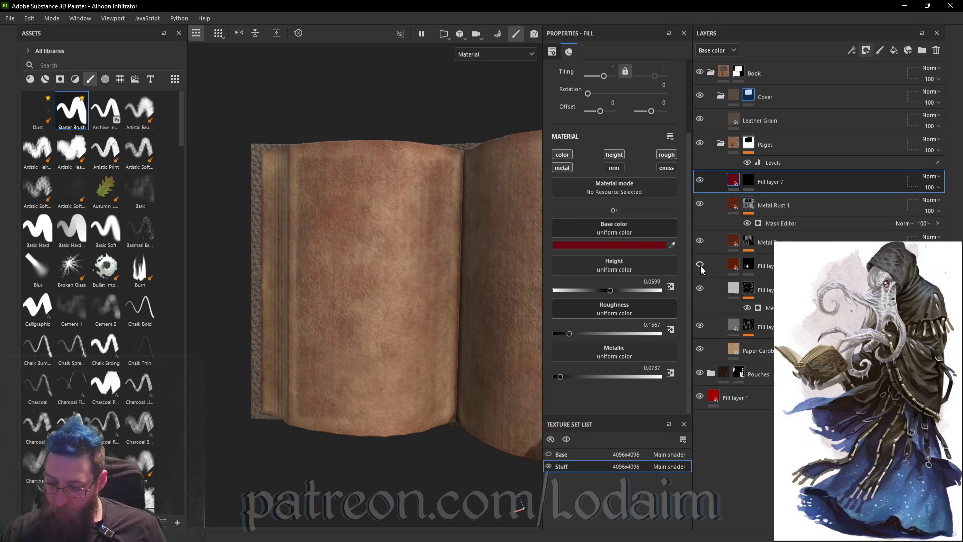
pyautogui.click(700, 265)
pyautogui.click(733, 266)
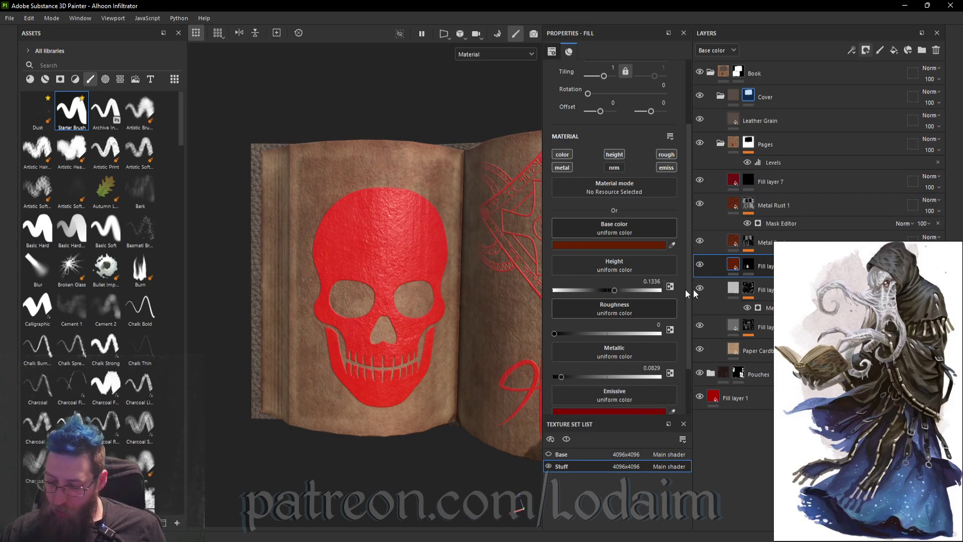
pyautogui.click(661, 411)
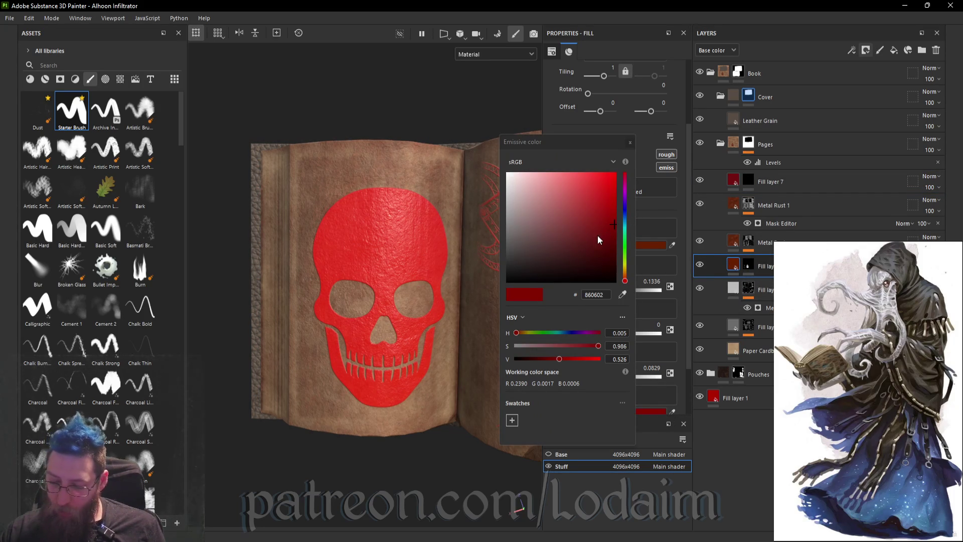
pyautogui.click(598, 235)
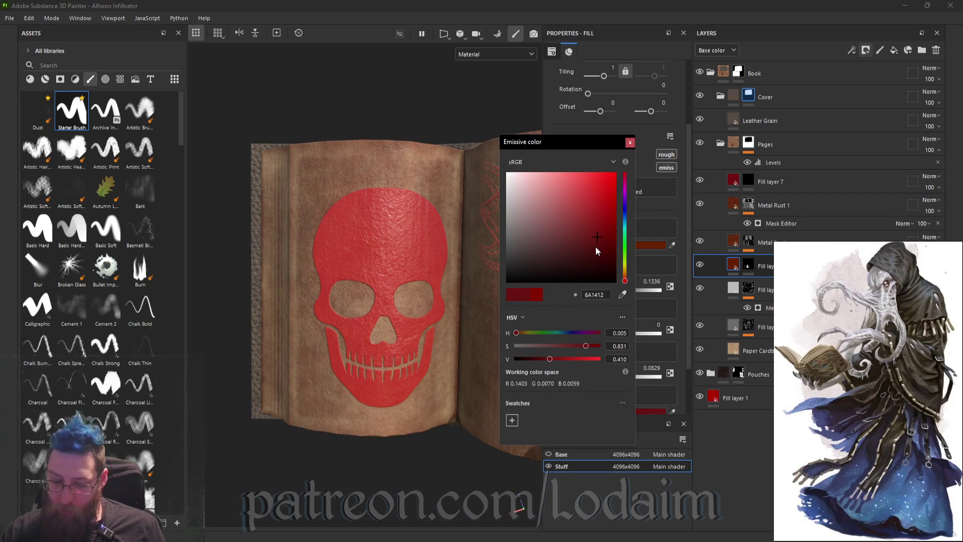
pyautogui.click(630, 143)
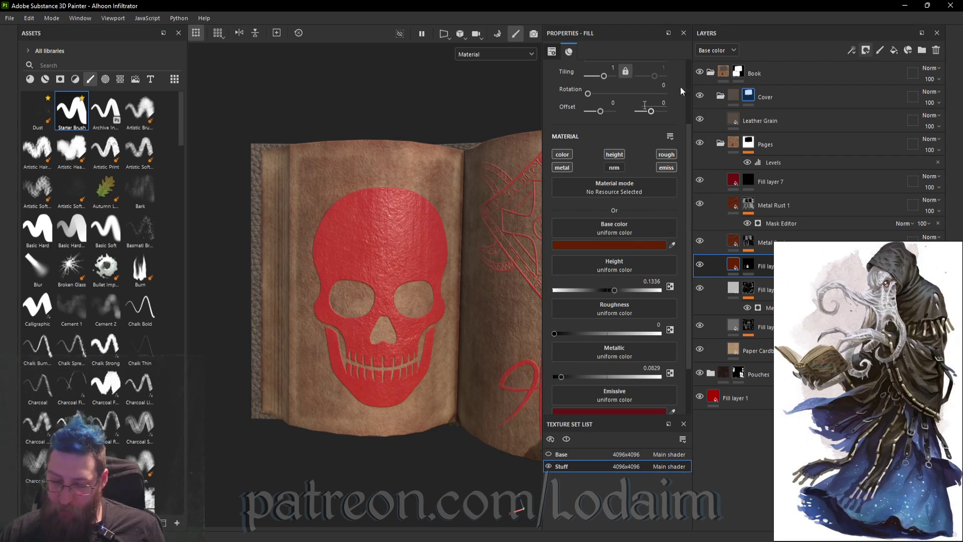
pyautogui.click(750, 184)
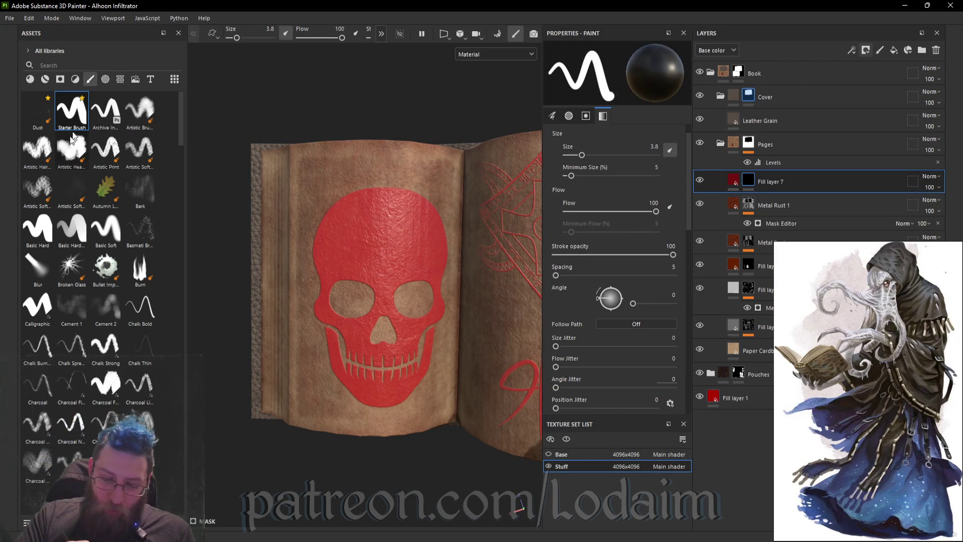
# - Switch to a basic hard-edged brush and browse the alpha library
pyautogui.click(44, 237)
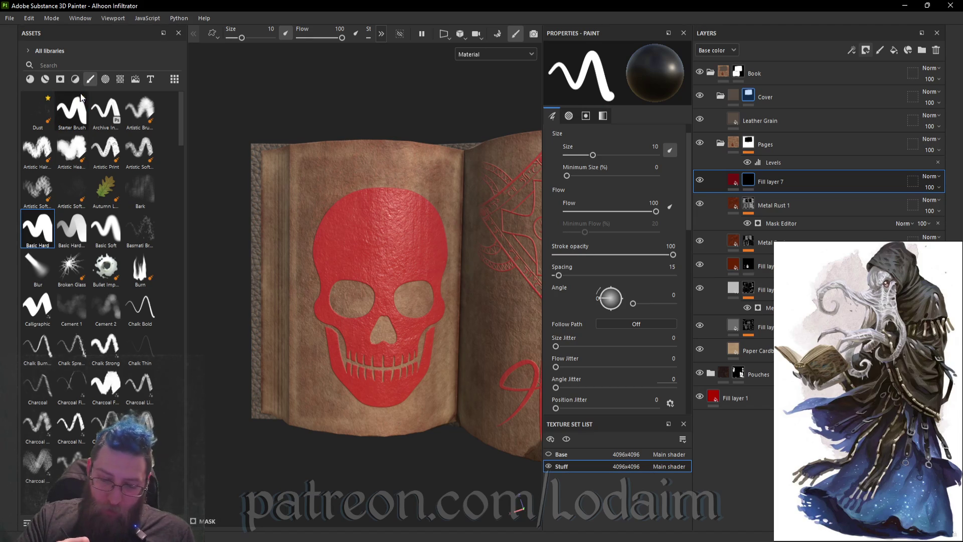
pyautogui.click(110, 80)
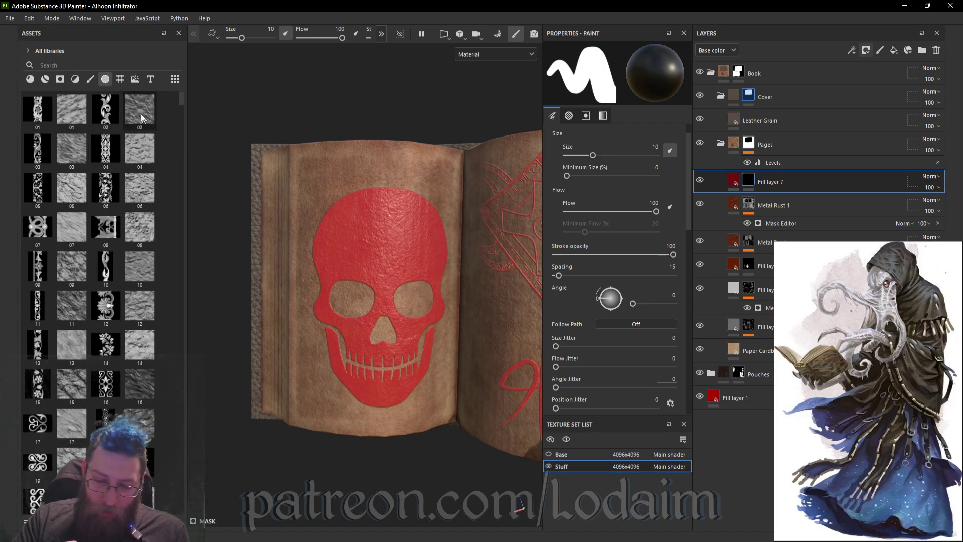
pyautogui.scroll(-5, 160, 329)
pyautogui.scroll(-10, 159, 329)
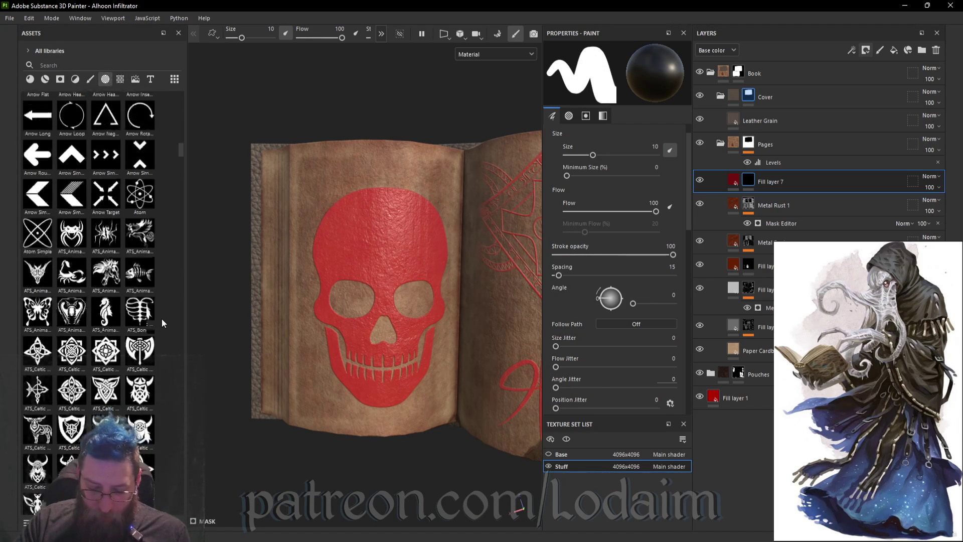
pyautogui.scroll(-10, 160, 316)
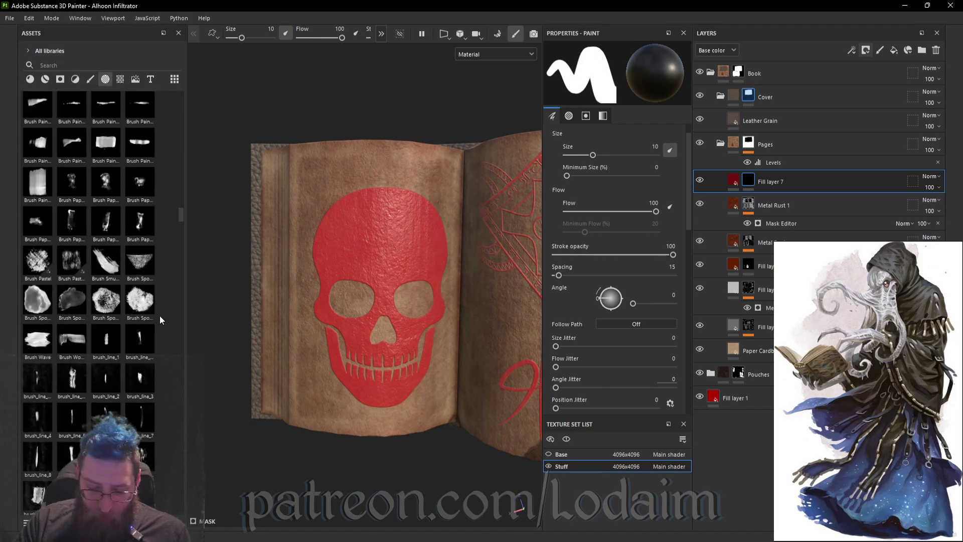
# - Search the alphas for 'hand' and load the Fingerprint alpha into the brush
pyautogui.click(60, 66)
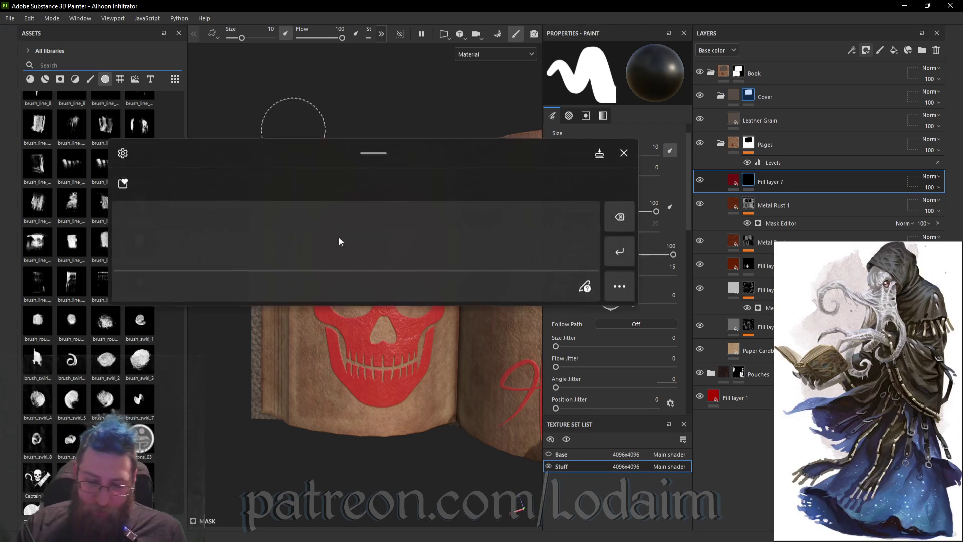
pyautogui.moveTo(342, 223); pyautogui.dragTo(378, 262)
pyautogui.moveTo(391, 246)
pyautogui.mouseDown()
pyautogui.moveTo(442, 251)
pyautogui.moveTo(454, 263)
pyautogui.mouseUp()
pyautogui.write('hand')
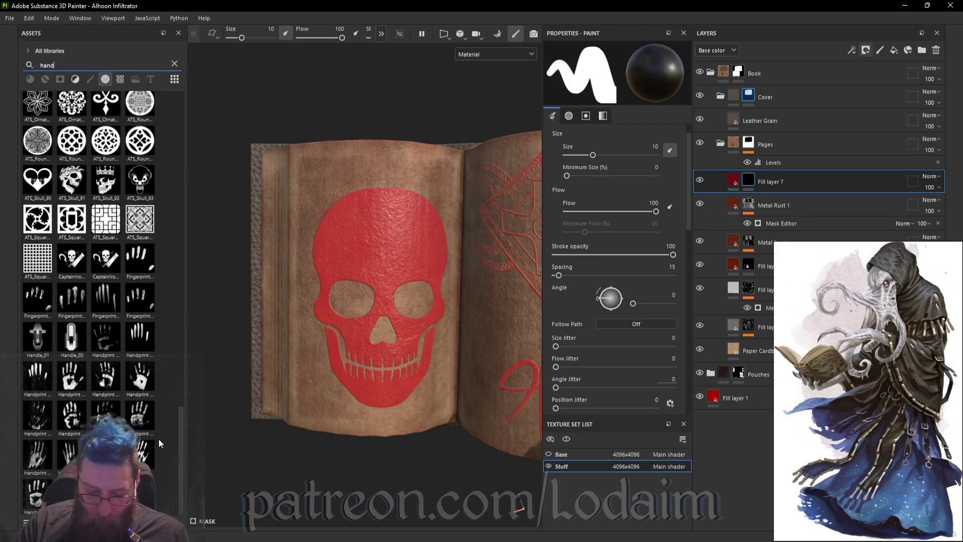
pyautogui.click(43, 459)
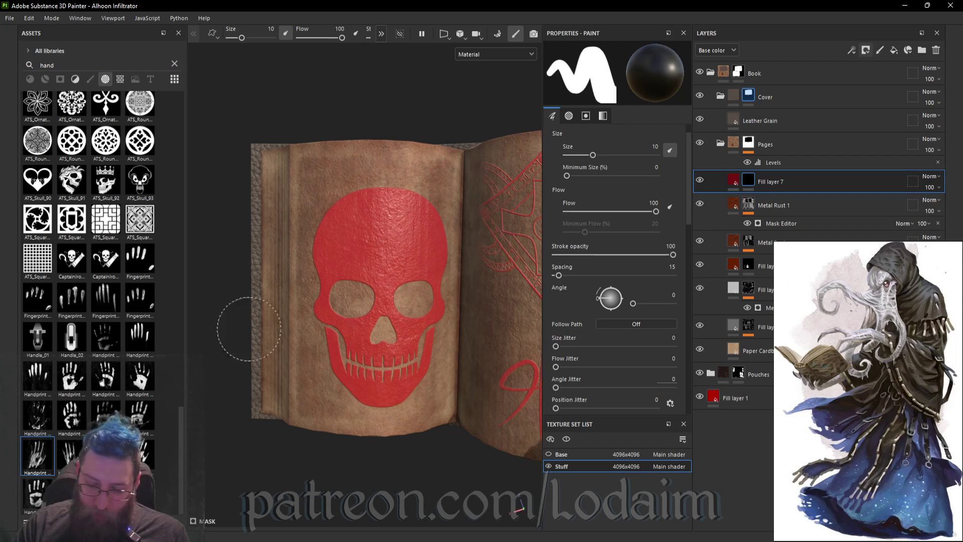
pyautogui.scroll(-5, 369, 175)
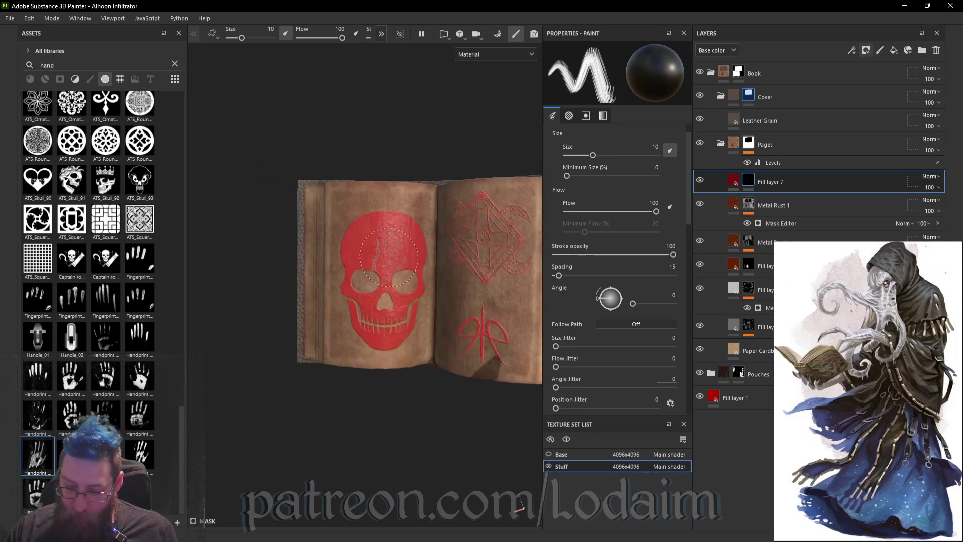
pyautogui.scroll(4, 389, 264)
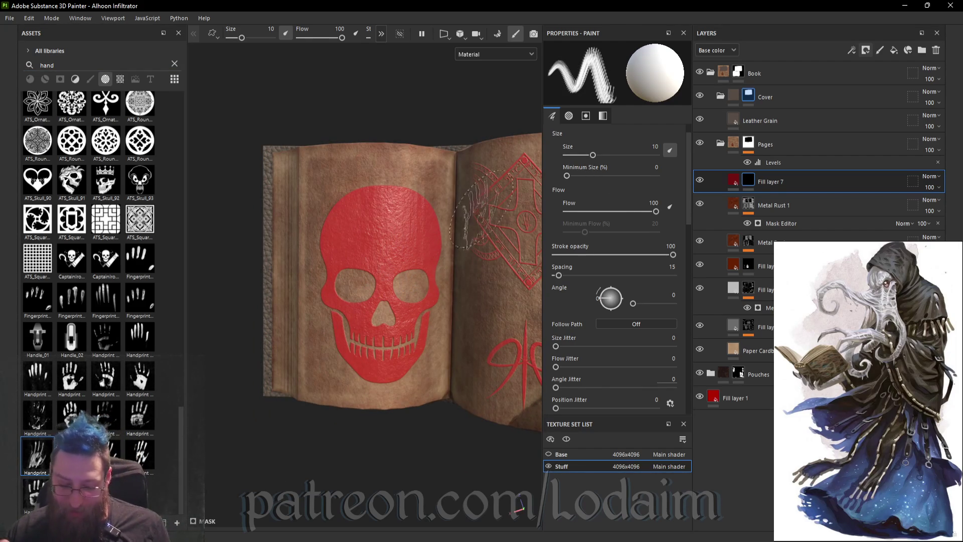
pyautogui.moveTo(149, 467)
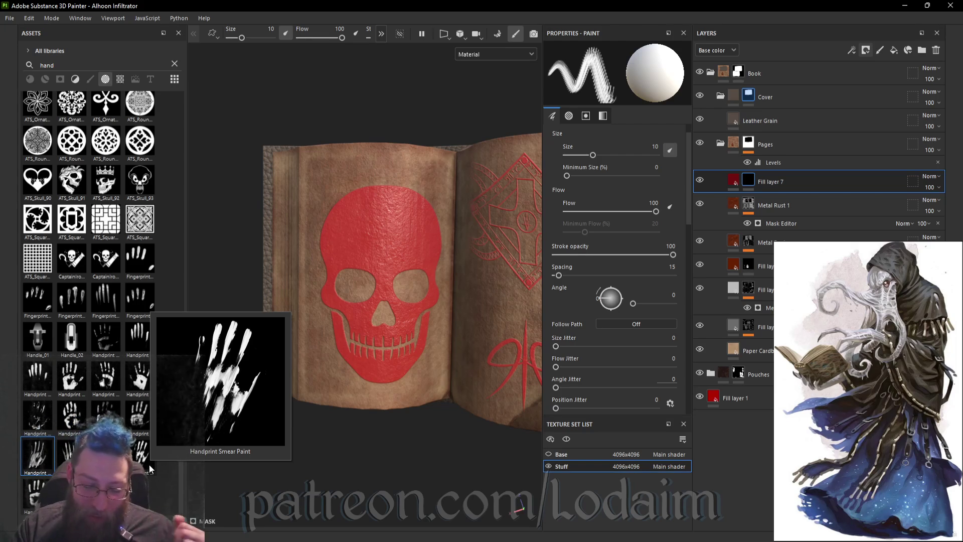
pyautogui.click(83, 308)
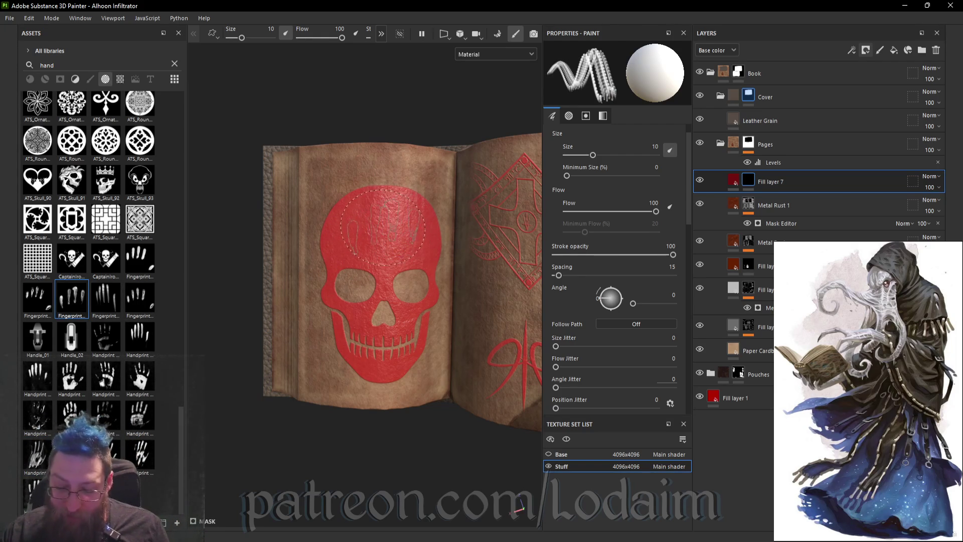
# - Raise the brush size to 12.77 and paint red finger streaks down the skull
pyautogui.moveTo(592, 155)
pyautogui.mouseDown()
pyautogui.moveTo(577, 174)
pyautogui.moveTo(647, 176)
pyautogui.mouseUp()
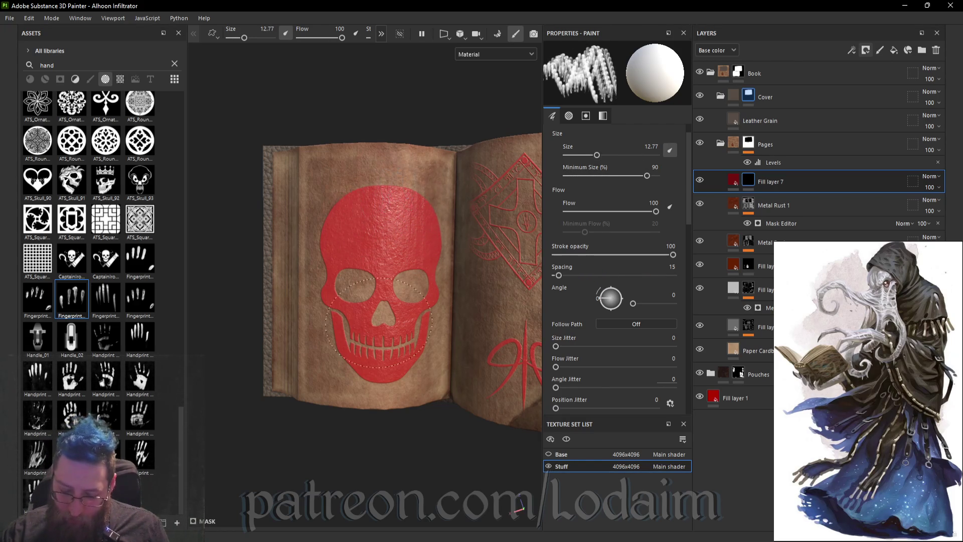
pyautogui.moveTo(372, 213); pyautogui.dragTo(369, 353)
pyautogui.scroll(-5, 477, 431)
pyautogui.keyDown('alt'); pyautogui.moveTo(478, 431); pyautogui.dragTo(418, 389, button='middle'); pyautogui.keyUp('alt')
pyautogui.keyDown('alt'); pyautogui.moveTo(418, 390); pyautogui.dragTo(428, 341); pyautogui.keyUp('alt')
pyautogui.moveTo(434, 304)
pyautogui.keyDown('alt'); pyautogui.mouseDown()
pyautogui.moveTo(401, 316)
pyautogui.moveTo(455, 295)
pyautogui.moveTo(422, 301)
pyautogui.moveTo(398, 286)
pyautogui.moveTo(437, 326)
pyautogui.mouseUp(); pyautogui.keyUp('alt')
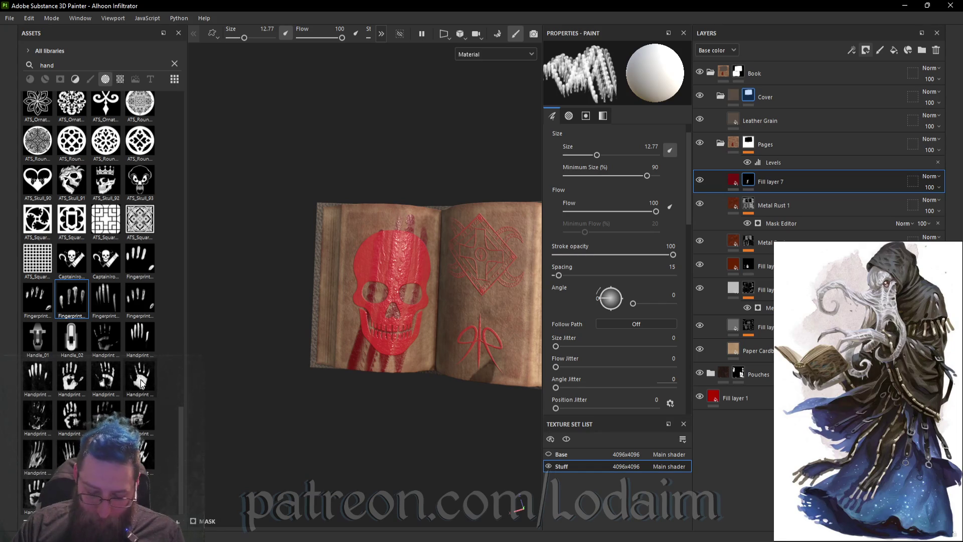
pyautogui.moveTo(366, 326)
pyautogui.keyDown('alt'); pyautogui.mouseDown()
pyautogui.moveTo(372, 333)
pyautogui.moveTo(362, 301)
pyautogui.moveTo(378, 276)
pyautogui.moveTo(364, 279)
pyautogui.moveTo(374, 250)
pyautogui.mouseUp(); pyautogui.keyUp('alt')
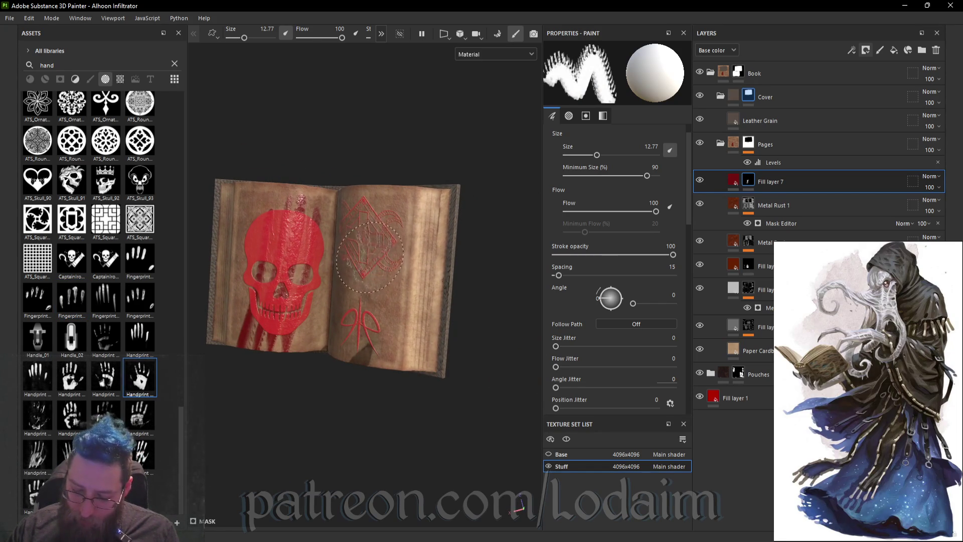
# - Stamp a handprint at brush size 20.66 on the right page
pyautogui.keyDown('ctrl'); pyautogui.moveTo(370, 262); pyautogui.dragTo(407, 266, button='right'); pyautogui.keyUp('ctrl')
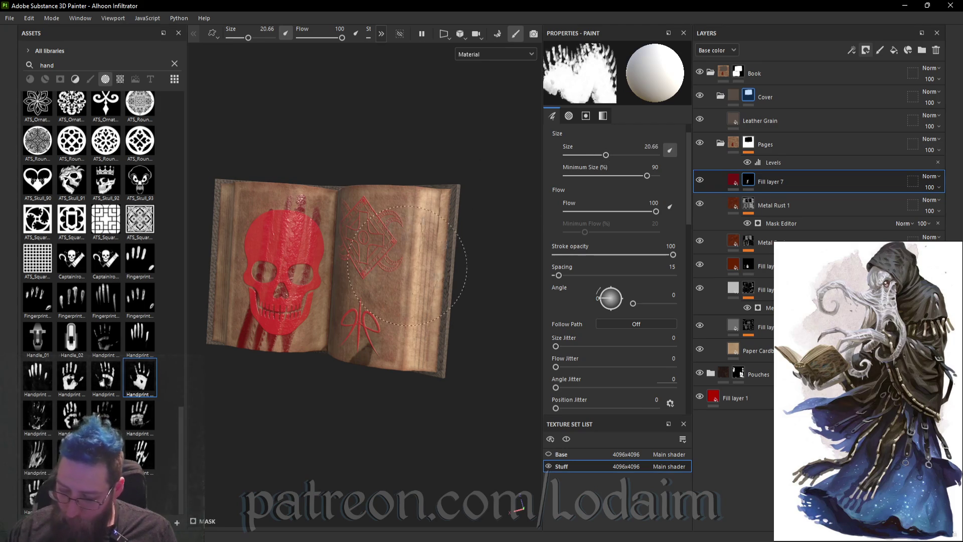
pyautogui.moveTo(367, 268)
pyautogui.keyDown('alt'); pyautogui.mouseDown()
pyautogui.moveTo(467, 309)
pyautogui.moveTo(503, 222)
pyautogui.moveTo(398, 338)
pyautogui.moveTo(467, 279)
pyautogui.moveTo(464, 289)
pyautogui.moveTo(398, 333)
pyautogui.moveTo(395, 374)
pyautogui.moveTo(447, 290)
pyautogui.moveTo(412, 365)
pyautogui.moveTo(398, 359)
pyautogui.moveTo(392, 323)
pyautogui.mouseUp(); pyautogui.keyUp('alt')
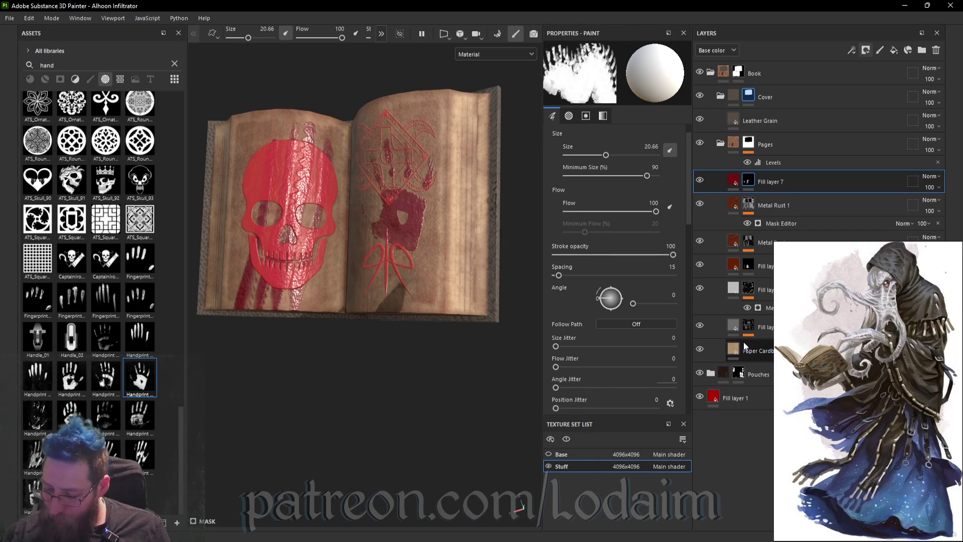
pyautogui.click(760, 266)
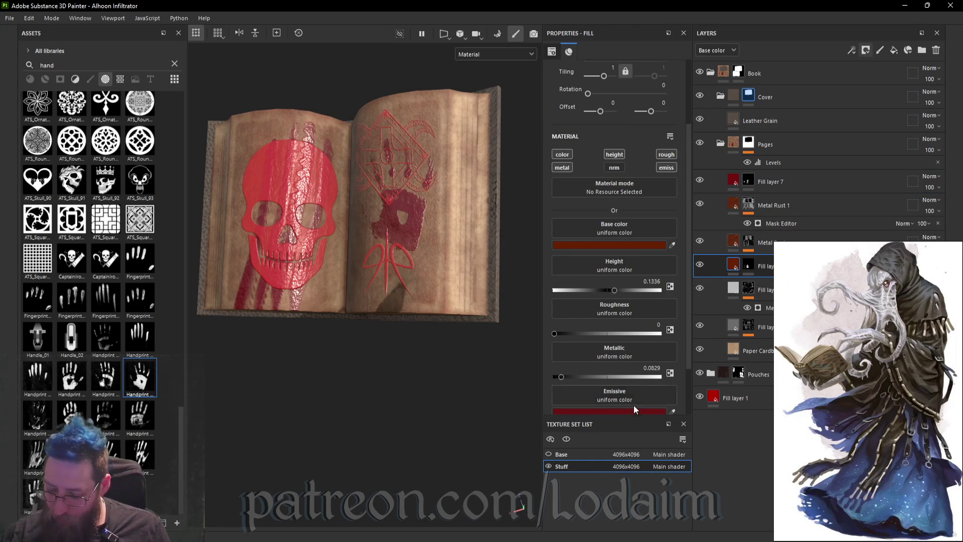
# - Set the red fill layer's emissive to 531514 and its base colour to rust red 9D380C
pyautogui.click(635, 410)
pyautogui.click(590, 246)
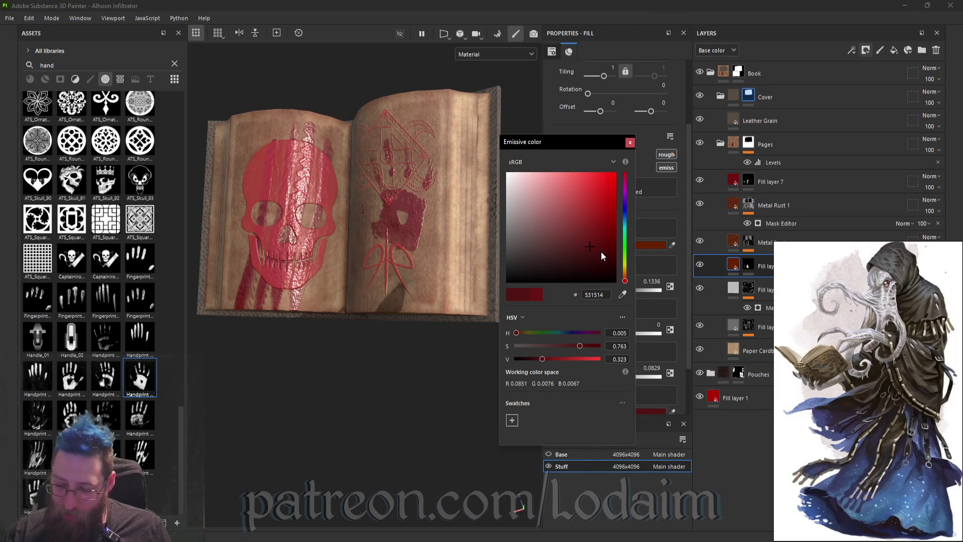
pyautogui.click(630, 144)
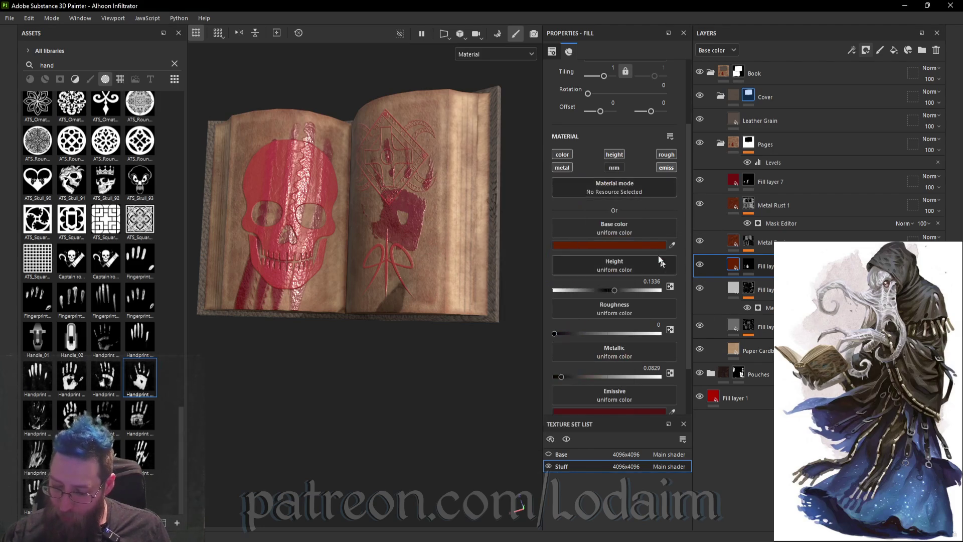
pyautogui.click(651, 244)
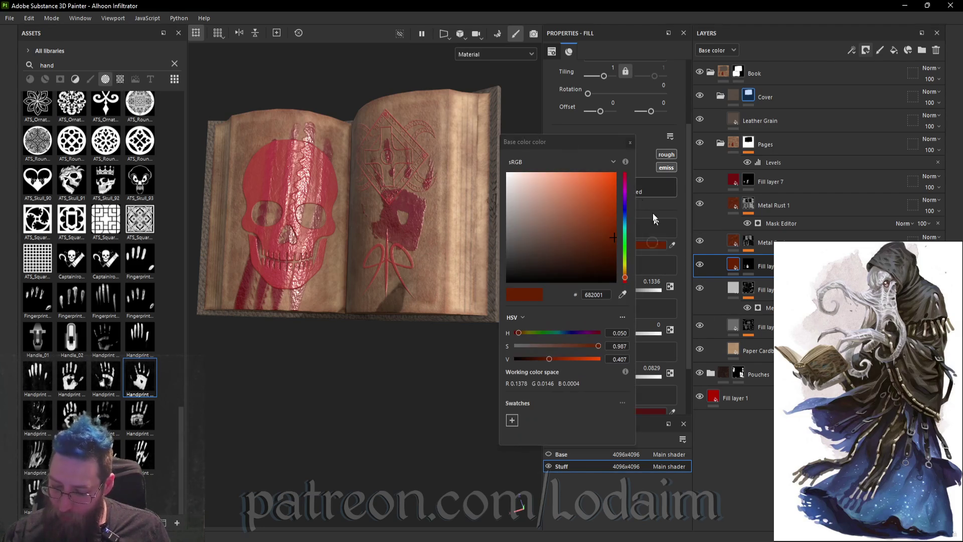
pyautogui.click(604, 226)
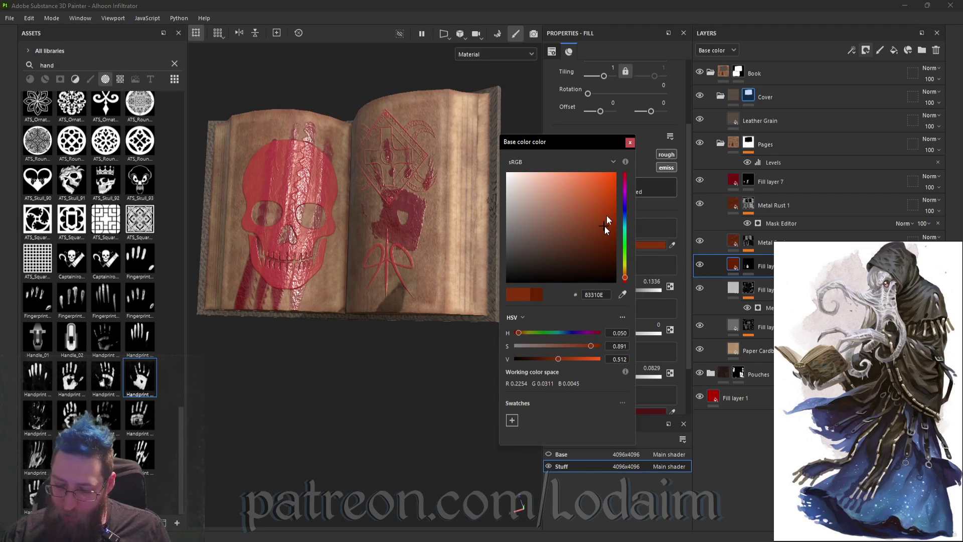
pyautogui.click(607, 215)
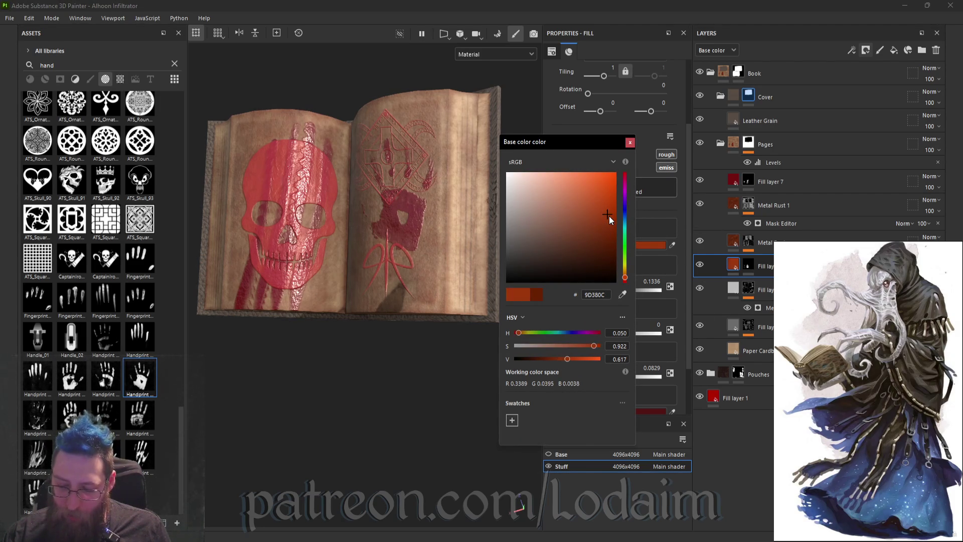
pyautogui.click(630, 142)
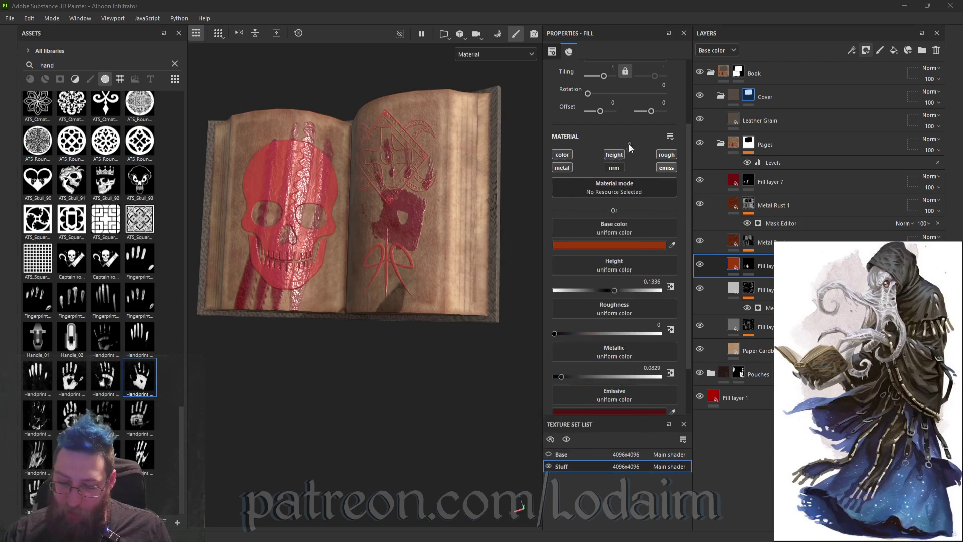
# - Orbit around the book to inspect the red streaks and handprint
pyautogui.moveTo(444, 398)
pyautogui.keyDown('alt'); pyautogui.mouseDown()
pyautogui.moveTo(424, 323)
pyautogui.moveTo(318, 269)
pyautogui.moveTo(256, 286)
pyautogui.moveTo(242, 344)
pyautogui.moveTo(441, 351)
pyautogui.moveTo(450, 393)
pyautogui.mouseUp(); pyautogui.keyUp('alt')
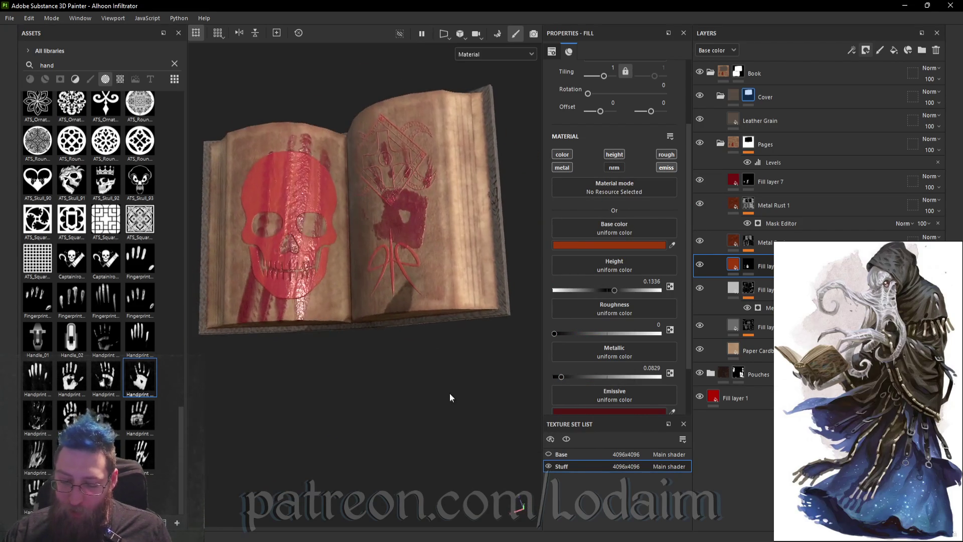
pyautogui.moveTo(449, 394); pyautogui.dragTo(467, 381, button='middle')
pyautogui.scroll(2, 513, 396)
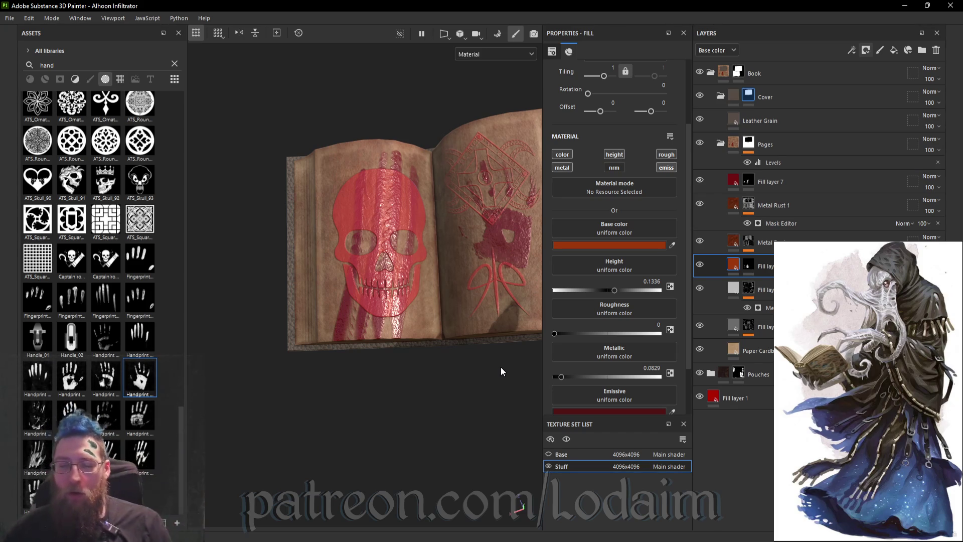
pyautogui.moveTo(501, 367)
pyautogui.keyDown('alt'); pyautogui.mouseDown()
pyautogui.moveTo(443, 380)
pyautogui.moveTo(432, 356)
pyautogui.mouseUp(); pyautogui.keyUp('alt')
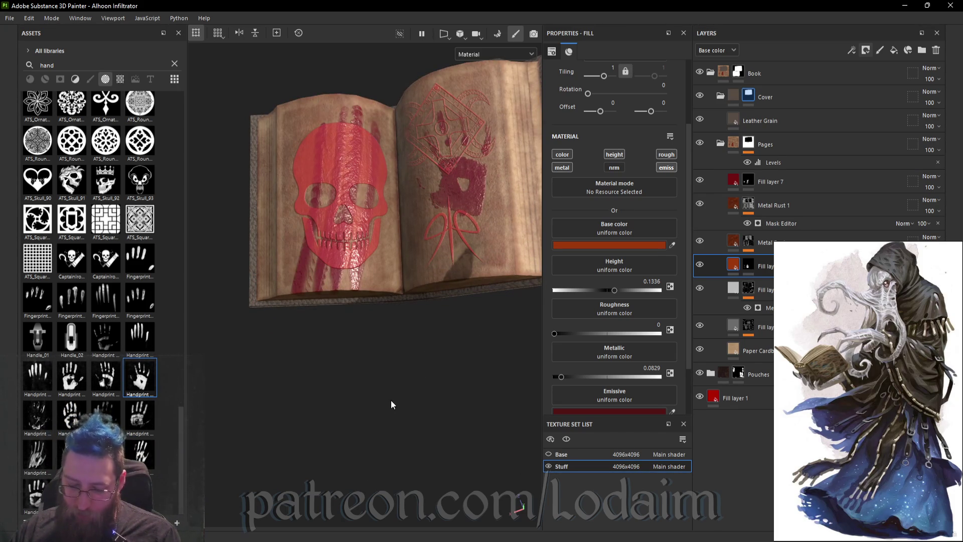
pyautogui.moveTo(455, 373)
pyautogui.keyDown('alt'); pyautogui.mouseDown()
pyautogui.moveTo(436, 396)
pyautogui.moveTo(456, 344)
pyautogui.moveTo(424, 226)
pyautogui.moveTo(245, 176)
pyautogui.moveTo(292, 267)
pyautogui.mouseUp(); pyautogui.keyUp('alt')
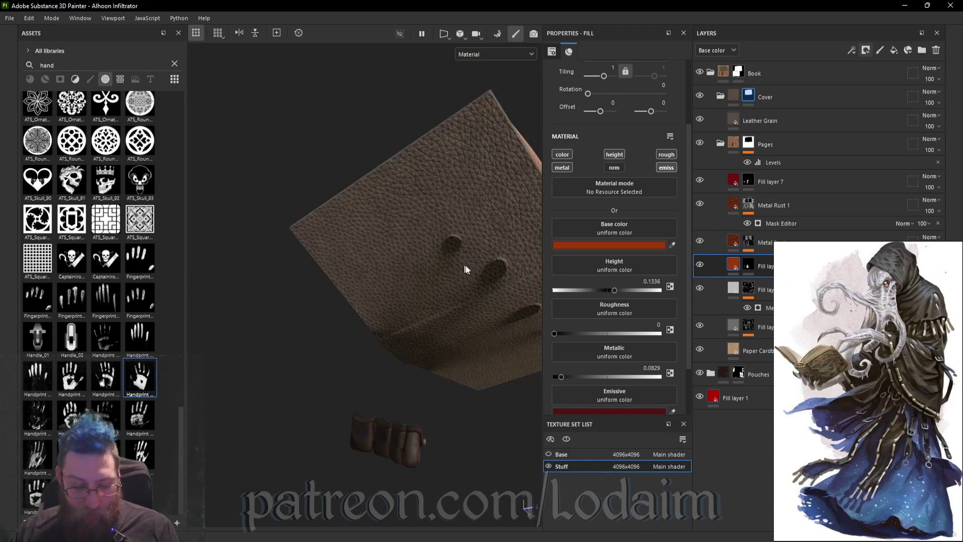
# - Add a new fill layer above Leather Grain and change its blend mode
pyautogui.scroll(-5, 464, 261)
pyautogui.keyDown('alt'); pyautogui.moveTo(453, 242); pyautogui.dragTo(428, 198); pyautogui.keyUp('alt')
pyautogui.scroll(5, 427, 197)
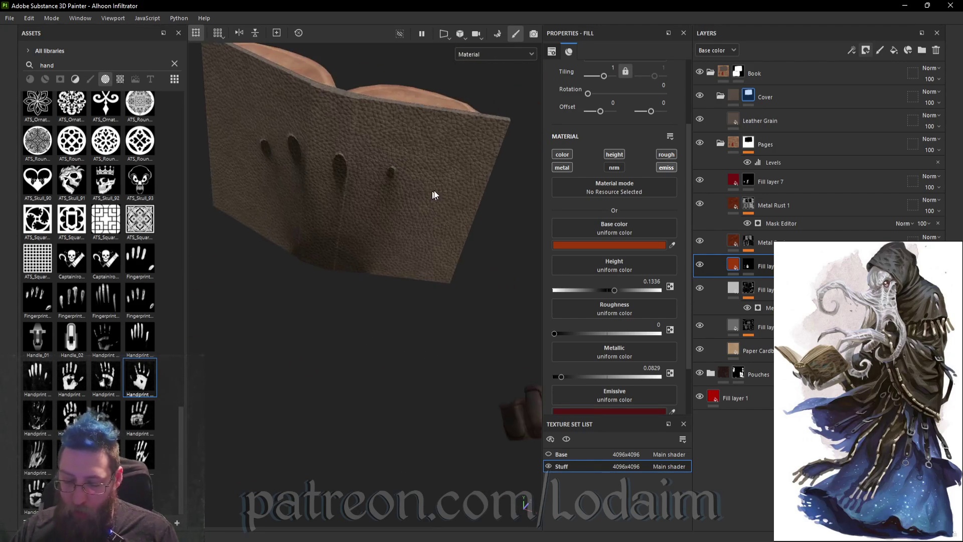
pyautogui.click(785, 121)
pyautogui.click(895, 50)
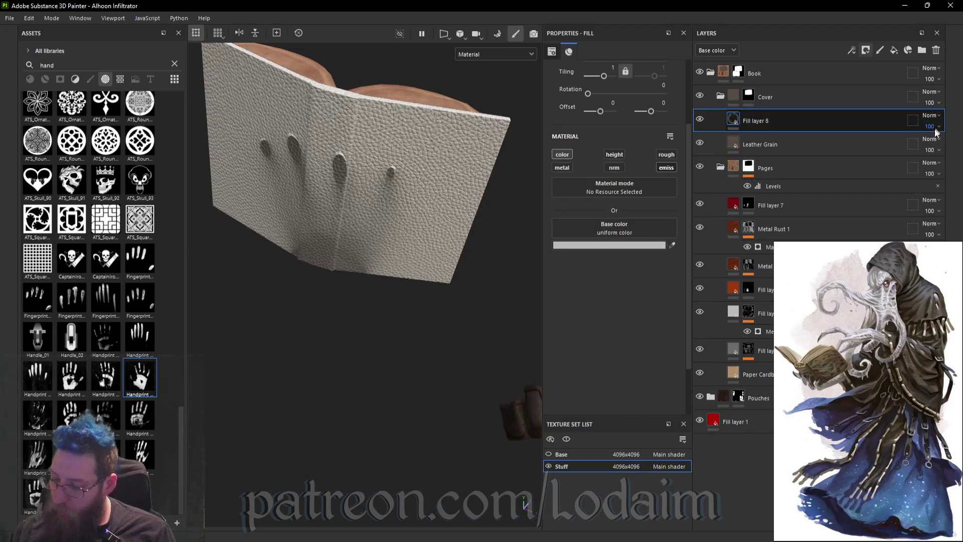
pyautogui.click(936, 118)
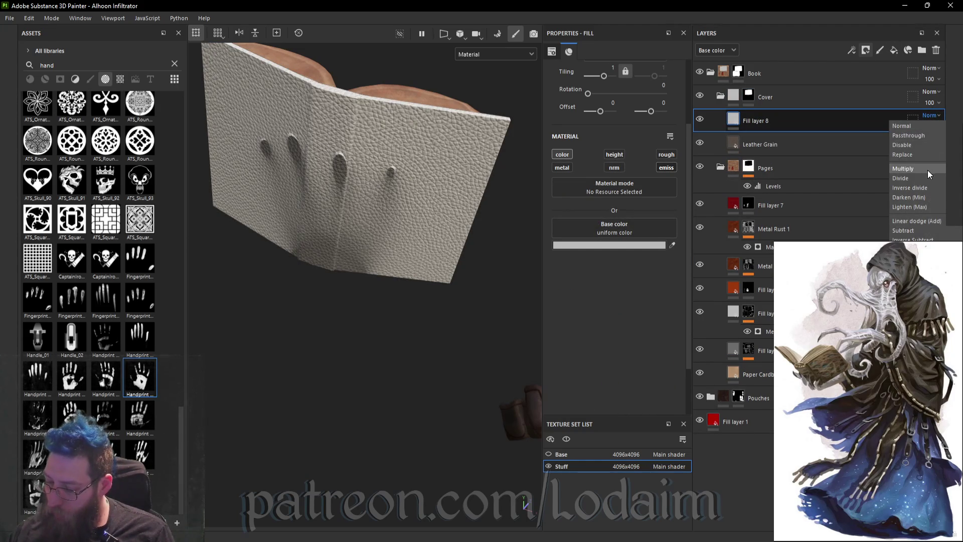
pyautogui.click(904, 169)
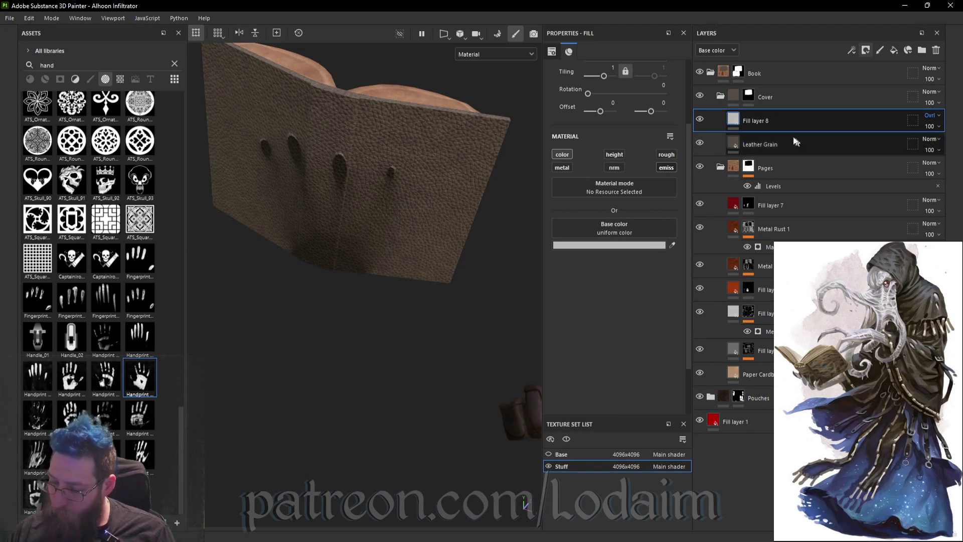
# - Duplicate Fill layer 8 and give the copy, Fill layer 9, a black mask
pyautogui.rightClick(796, 122)
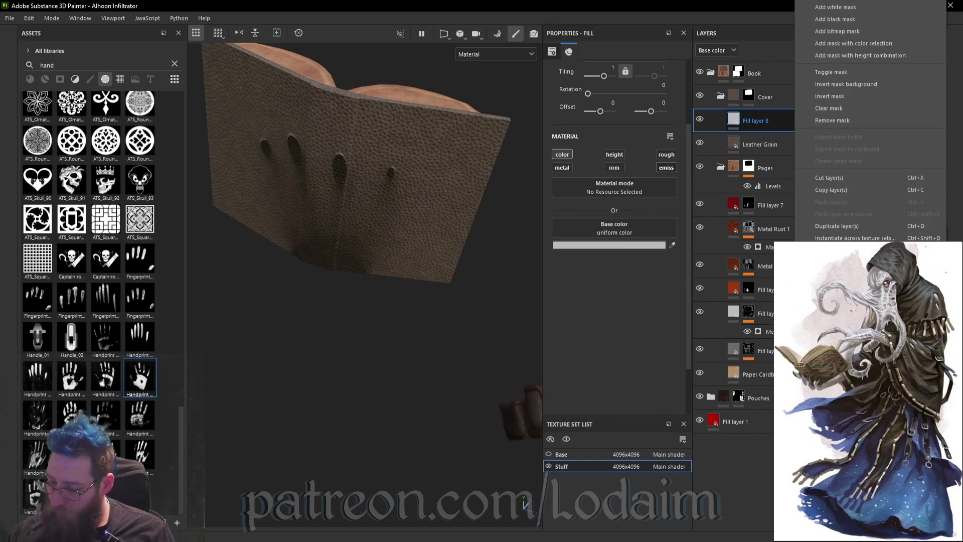
pyautogui.click(856, 225)
pyautogui.rightClick(766, 126)
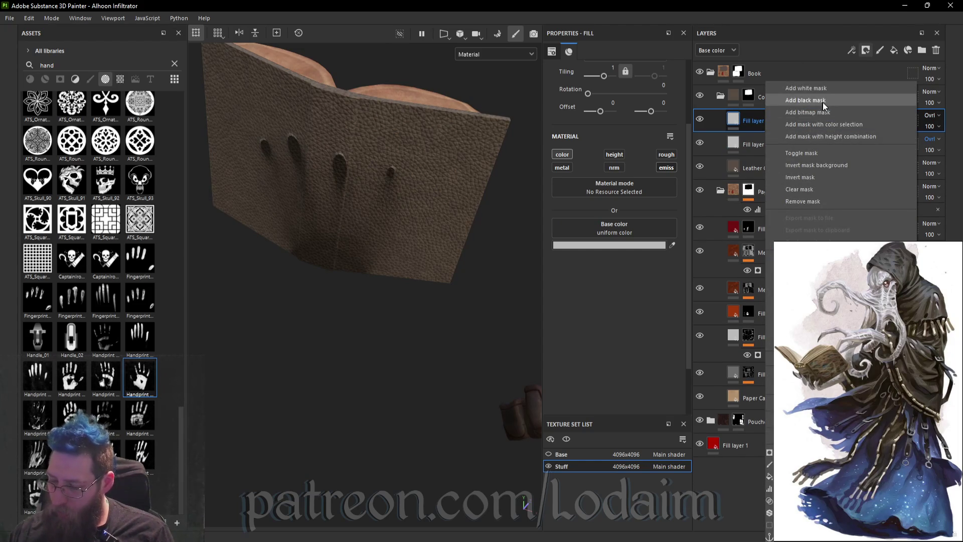
pyautogui.click(824, 102)
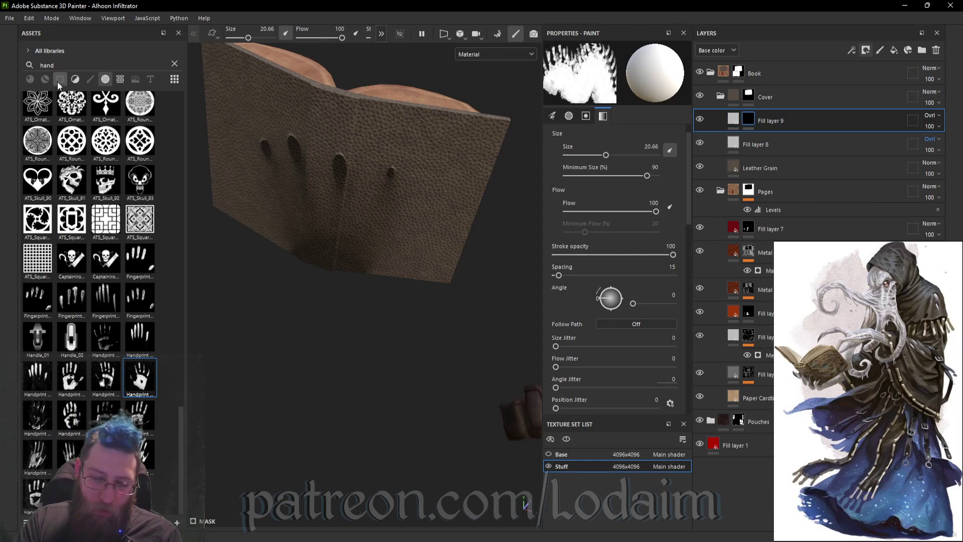
# - Filter Assets to Materials, clear the 'hand' search, and orbit to view the leather cover
pyautogui.click(60, 79)
pyautogui.click(175, 64)
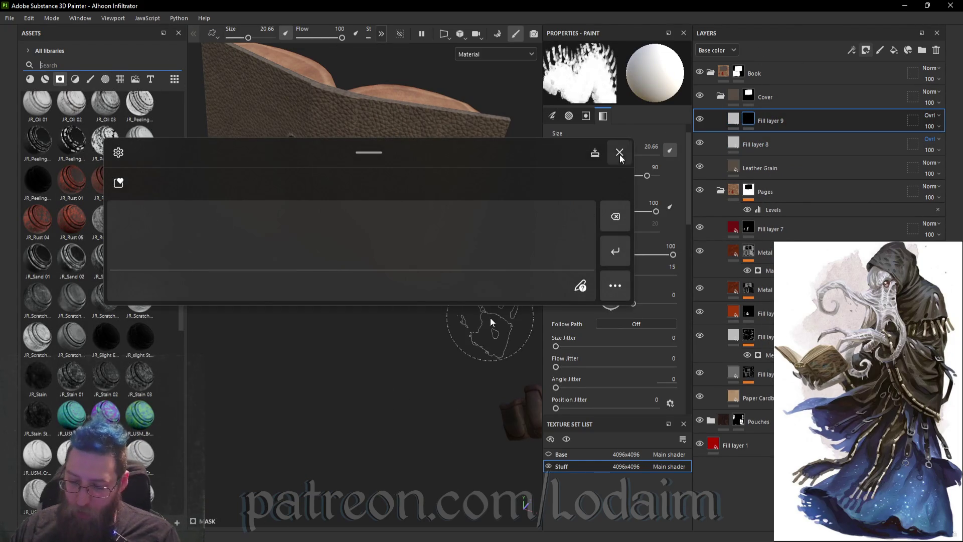
pyautogui.click(620, 155)
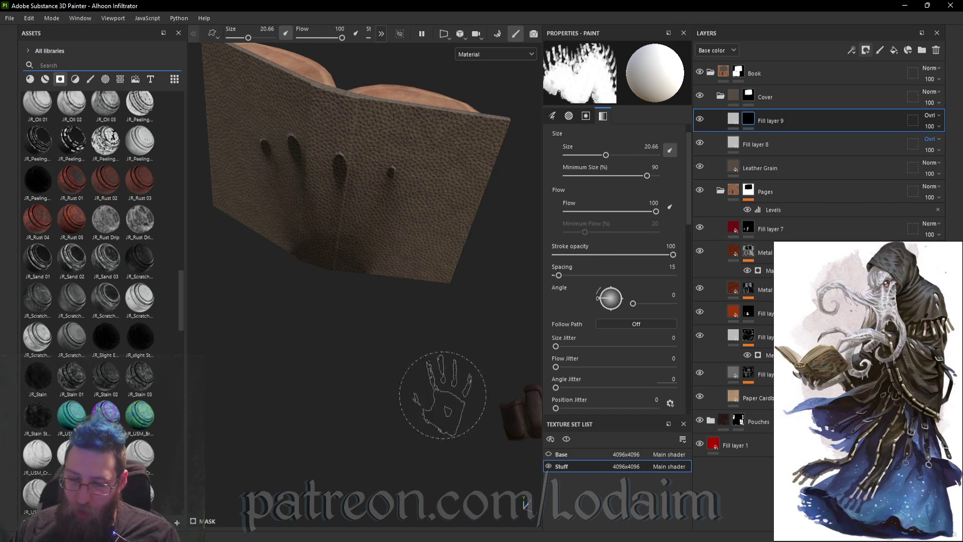
pyautogui.moveTo(452, 346)
pyautogui.keyDown('alt'); pyautogui.mouseDown()
pyautogui.moveTo(276, 353)
pyautogui.moveTo(351, 329)
pyautogui.moveTo(426, 340)
pyautogui.moveTo(430, 393)
pyautogui.moveTo(441, 376)
pyautogui.moveTo(444, 306)
pyautogui.moveTo(443, 382)
pyautogui.moveTo(430, 425)
pyautogui.mouseUp(); pyautogui.keyUp('alt')
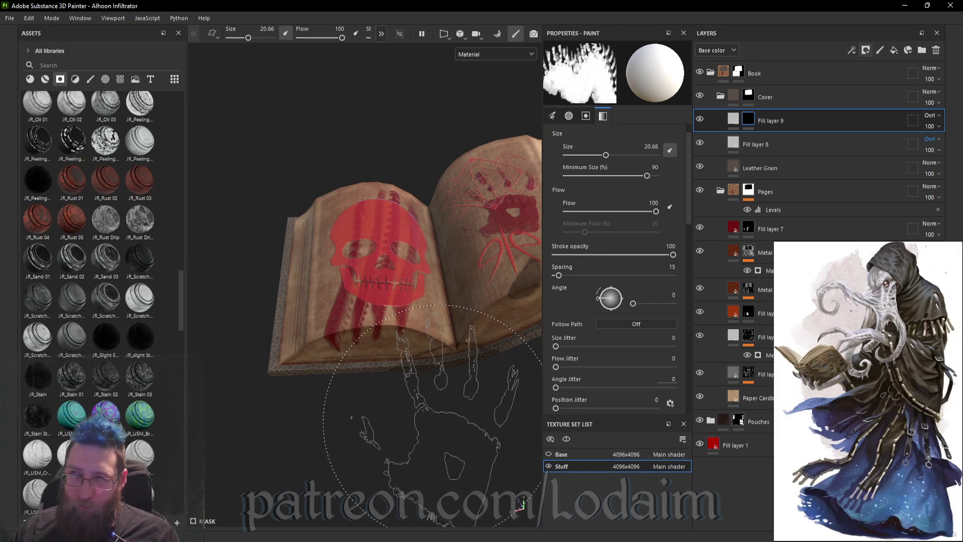
pyautogui.moveTo(437, 421)
pyautogui.keyDown('alt'); pyautogui.mouseDown()
pyautogui.moveTo(701, 149)
pyautogui.moveTo(462, 269)
pyautogui.moveTo(440, 296)
pyautogui.mouseUp(); pyautogui.keyUp('alt')
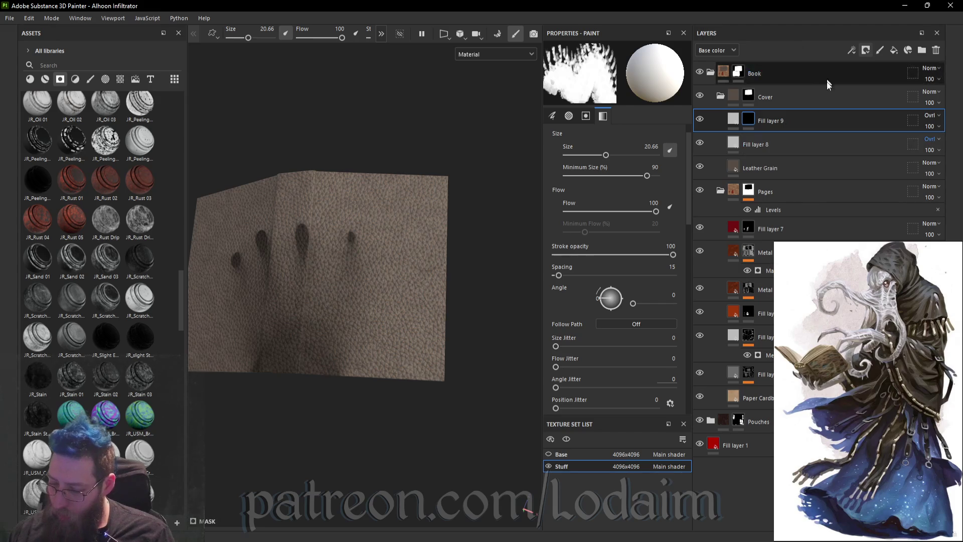
# - Add a Metal Edge Wear generator to Fill layer 9's mask
pyautogui.rightClick(750, 120)
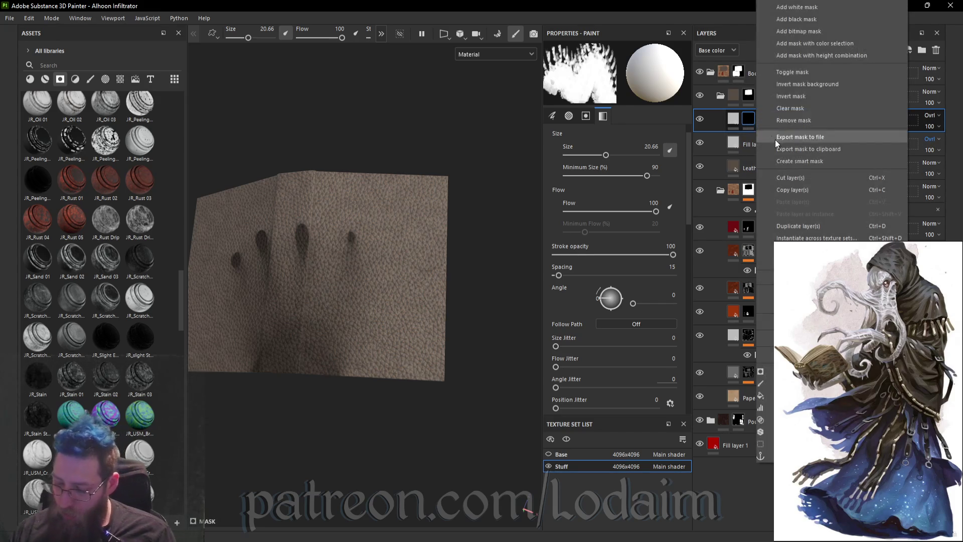
pyautogui.rightClick(742, 123)
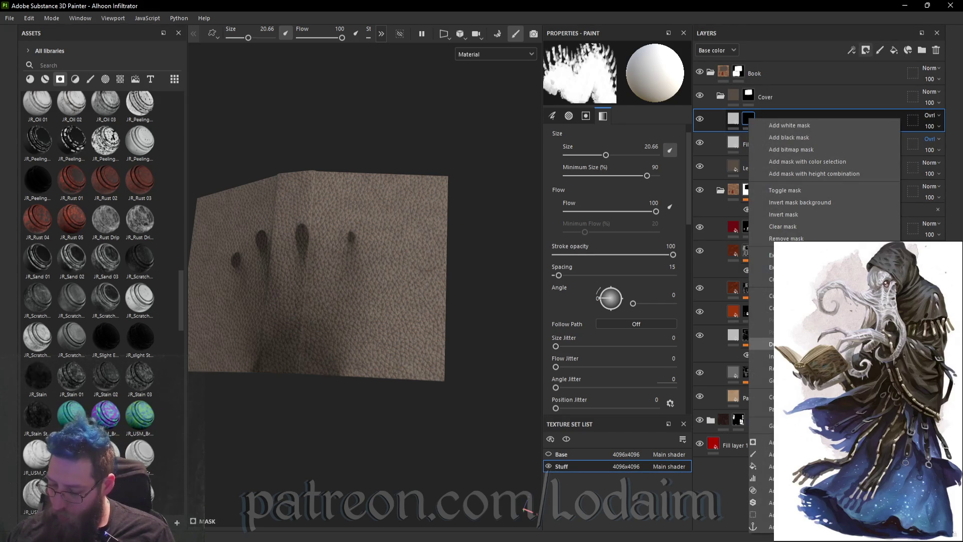
pyautogui.click(760, 442)
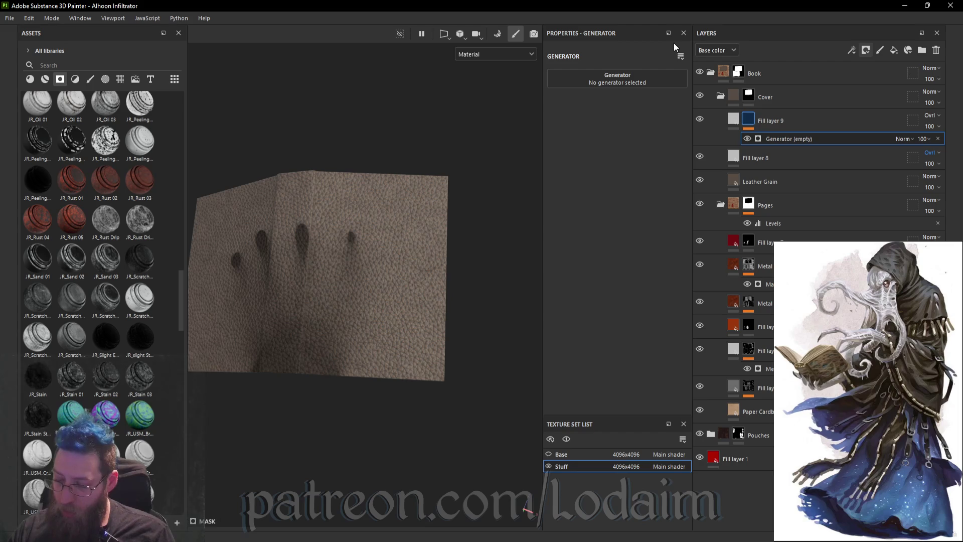
pyautogui.click(636, 81)
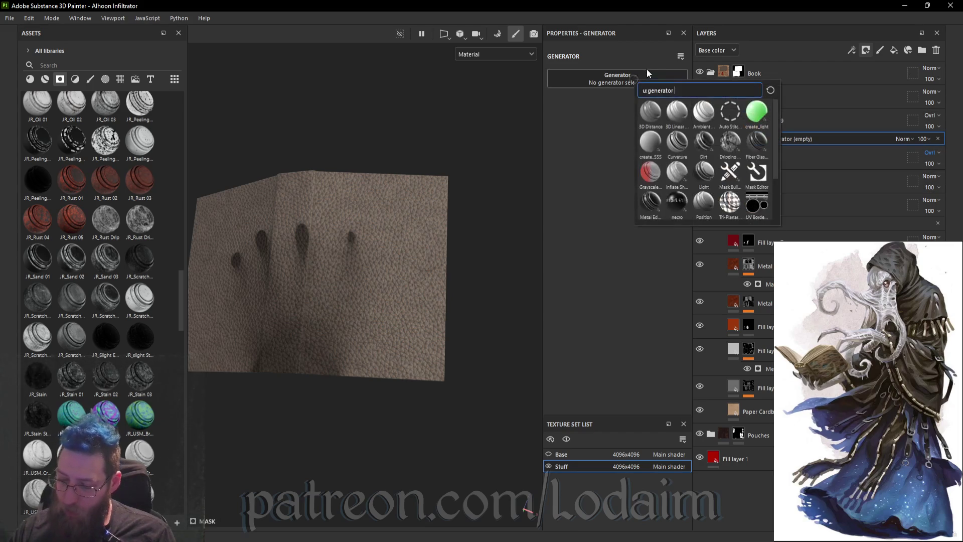
pyautogui.click(652, 204)
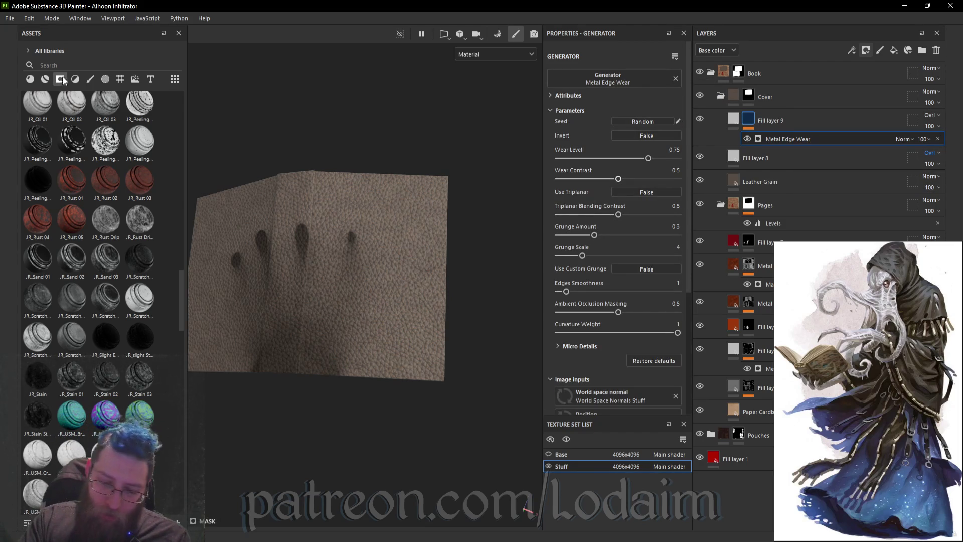
# - Drop the Cavity Rust mask onto Fill layer 8
pyautogui.scroll(10, 142, 206)
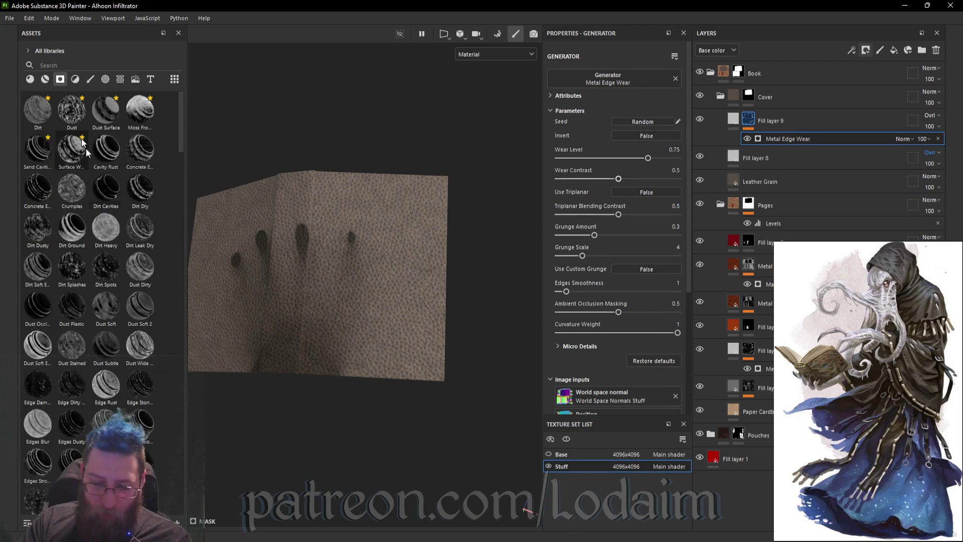
pyautogui.moveTo(108, 151); pyautogui.dragTo(751, 159)
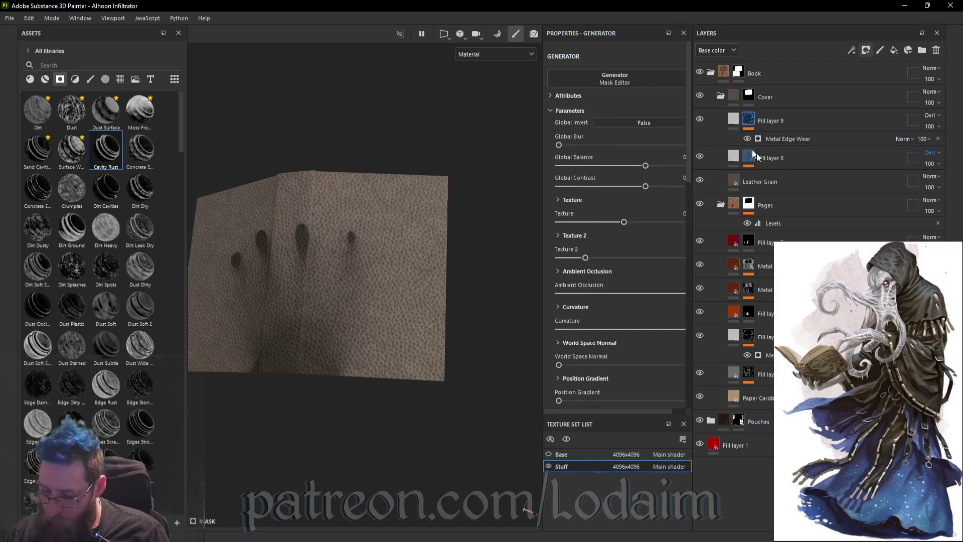
pyautogui.click(747, 156)
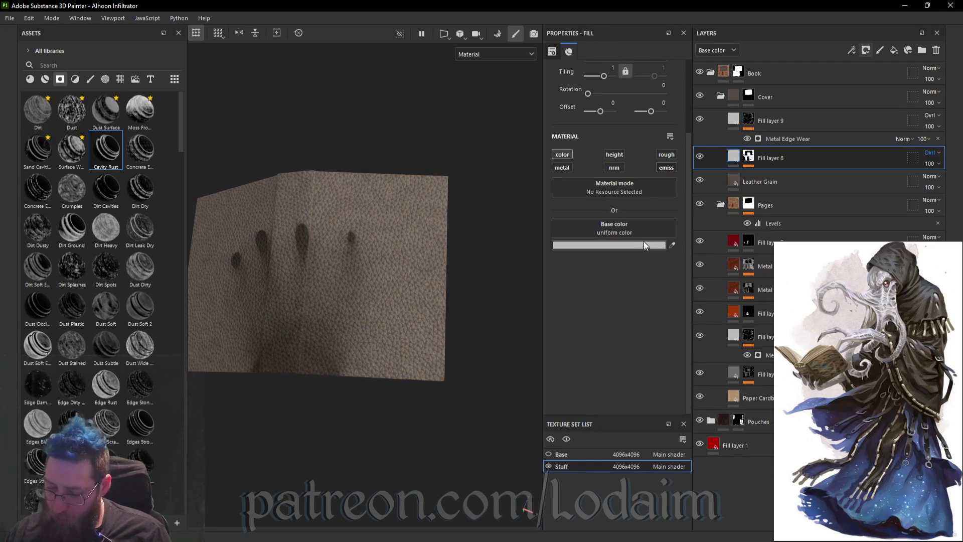
# - Darken Fill layer 8's base colour to dark grey 656565
pyautogui.click(644, 245)
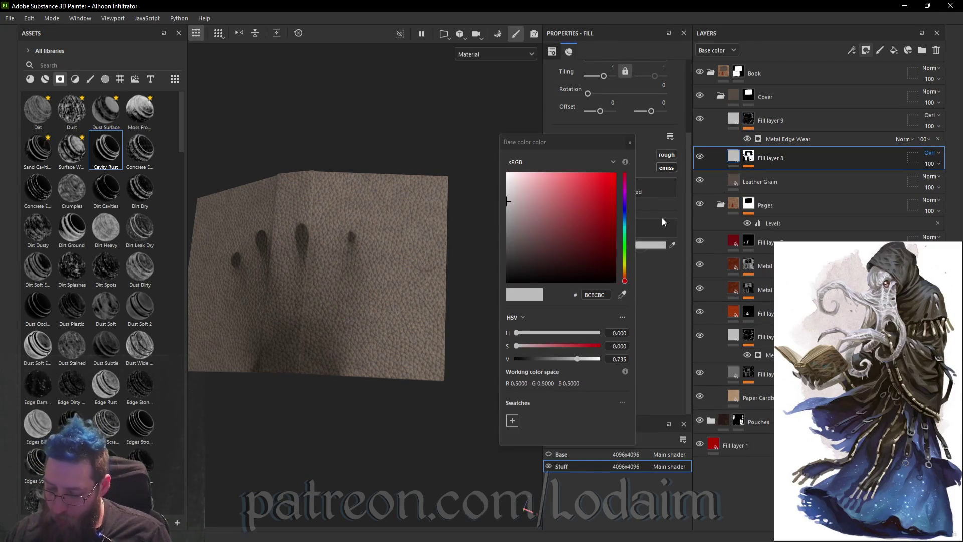
pyautogui.click(556, 359)
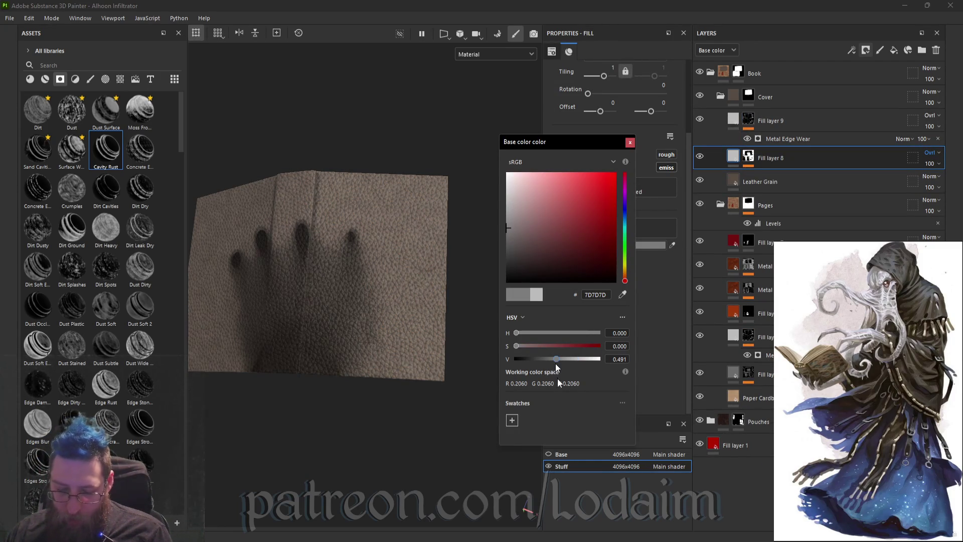
pyautogui.moveTo(556, 359); pyautogui.dragTo(551, 359)
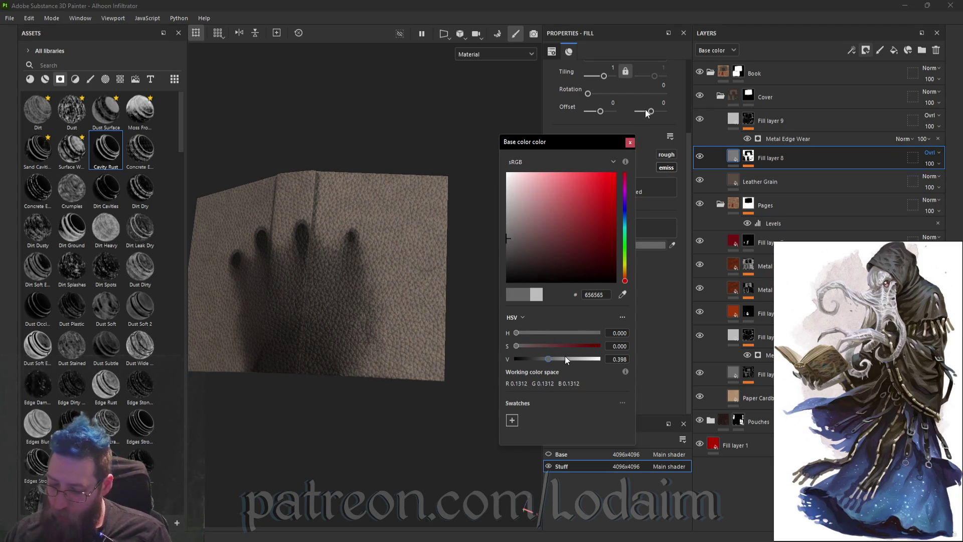
pyautogui.click(646, 140)
pyautogui.click(773, 121)
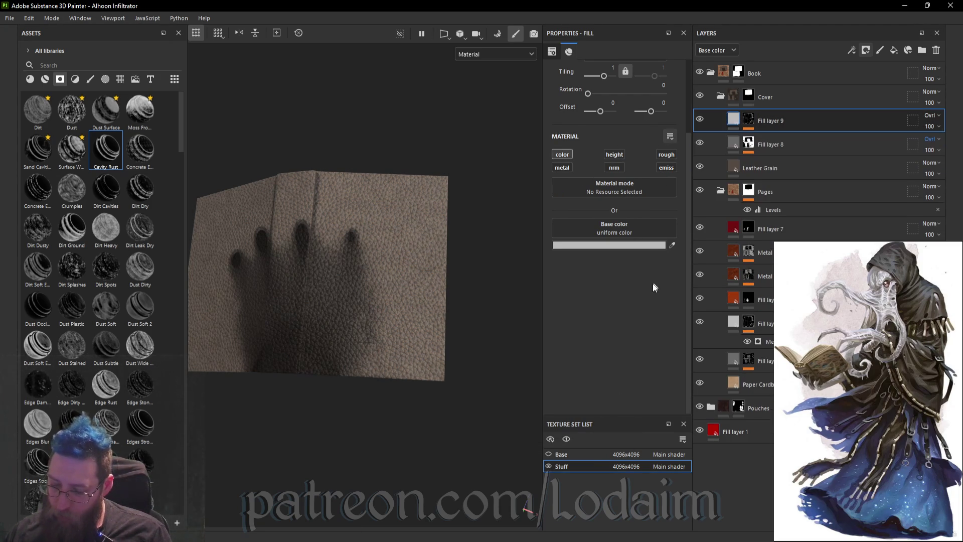
pyautogui.click(648, 245)
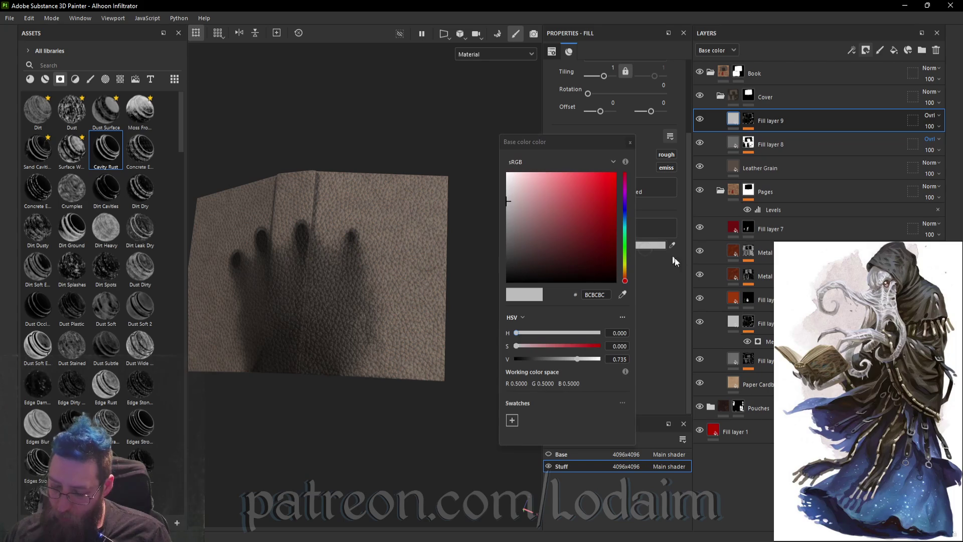
# - Raise Fill layer 9's base colour value to 0.918, giving near-white EAEAEA
pyautogui.click(587, 359)
pyautogui.moveTo(590, 360); pyautogui.dragTo(594, 359)
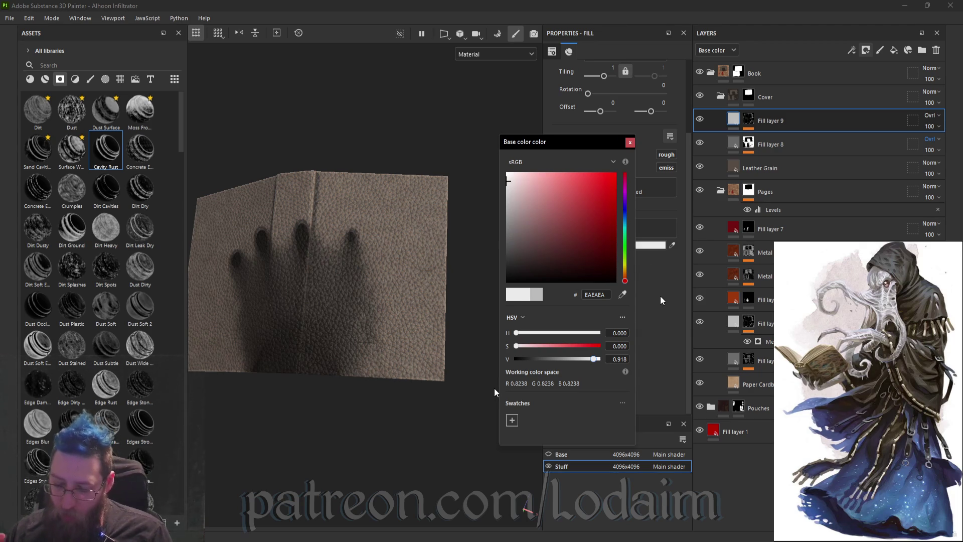
pyautogui.click(494, 387)
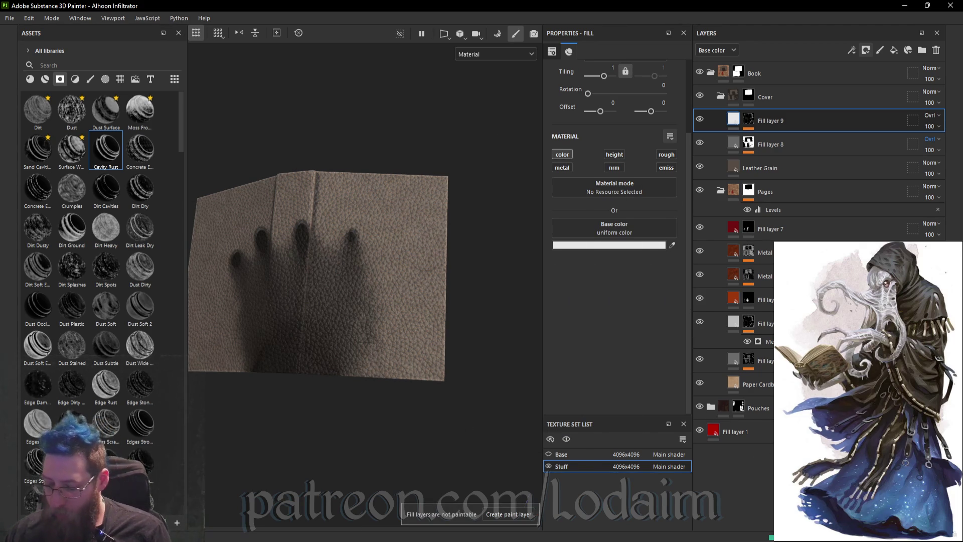
# - Inspect the leather cover up close and select the first Metal Rust layer
pyautogui.moveTo(504, 266)
pyautogui.keyDown('alt'); pyautogui.mouseDown()
pyautogui.moveTo(491, 280)
pyautogui.moveTo(449, 284)
pyautogui.moveTo(512, 413)
pyautogui.moveTo(370, 394)
pyautogui.moveTo(470, 376)
pyautogui.moveTo(458, 405)
pyautogui.moveTo(446, 355)
pyautogui.moveTo(462, 252)
pyautogui.mouseUp(); pyautogui.keyUp('alt')
pyautogui.keyDown('alt'); pyautogui.moveTo(462, 251); pyautogui.dragTo(401, 253, button='right'); pyautogui.keyUp('alt')
pyautogui.keyDown('alt'); pyautogui.moveTo(401, 253); pyautogui.dragTo(571, 172, button='middle'); pyautogui.keyUp('alt')
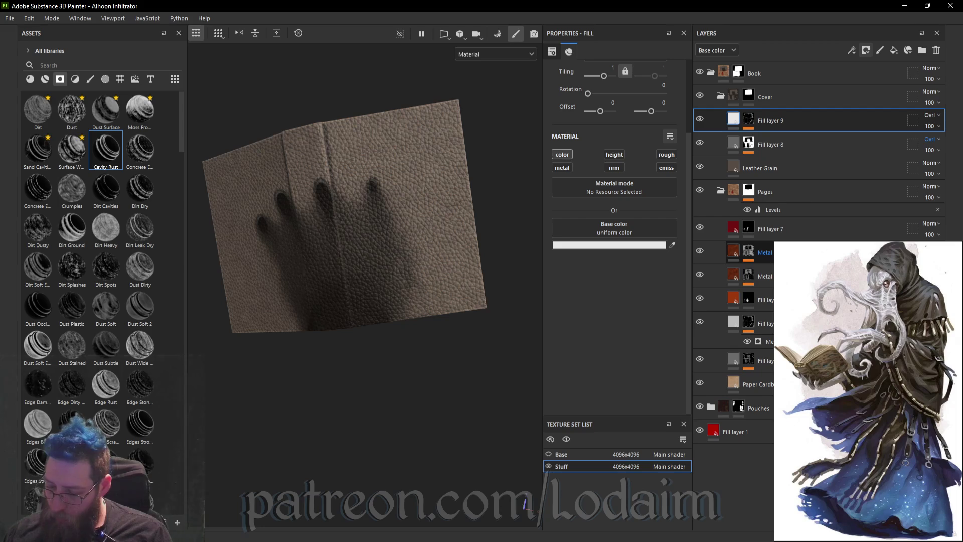
pyautogui.click(765, 253)
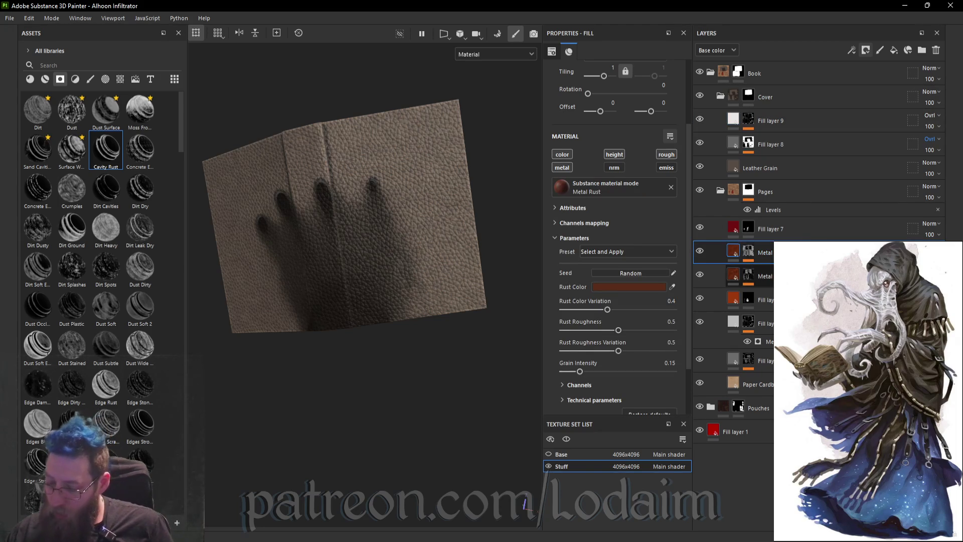
# - Copy both Metal Rust layers and paste them above Fill layer 9
pyautogui.keyDown('ctrl'); pyautogui.click(765, 276); pyautogui.keyUp('ctrl')
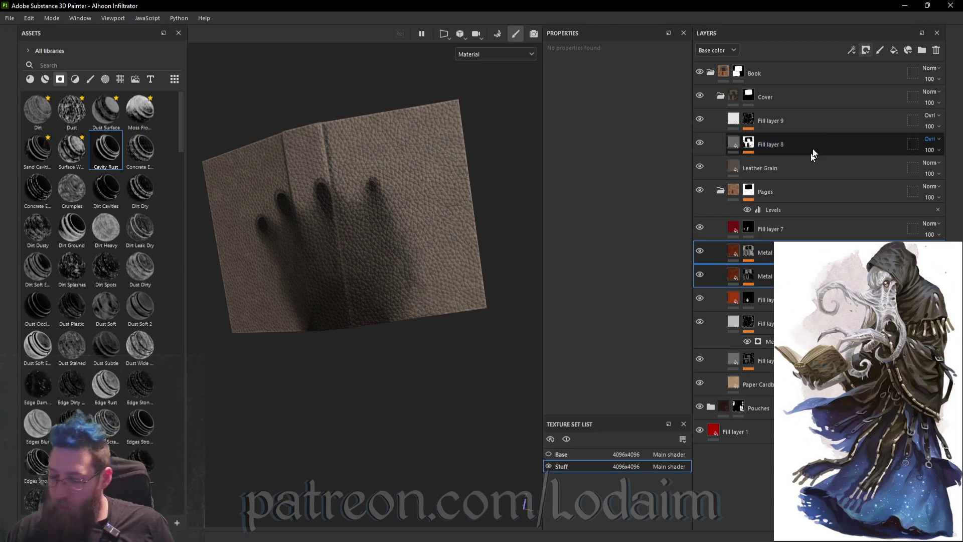
pyautogui.click(824, 116)
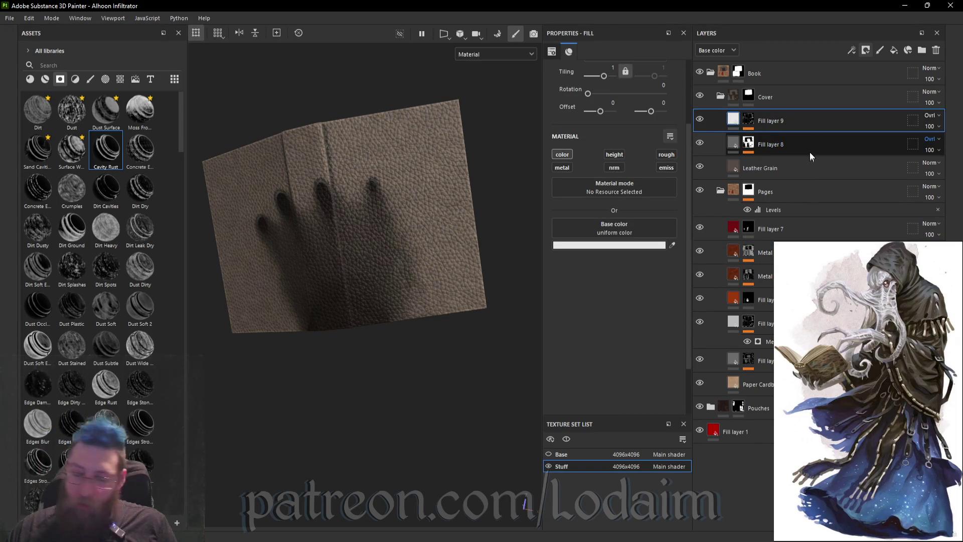
pyautogui.hotkey('ctrl', 'v')
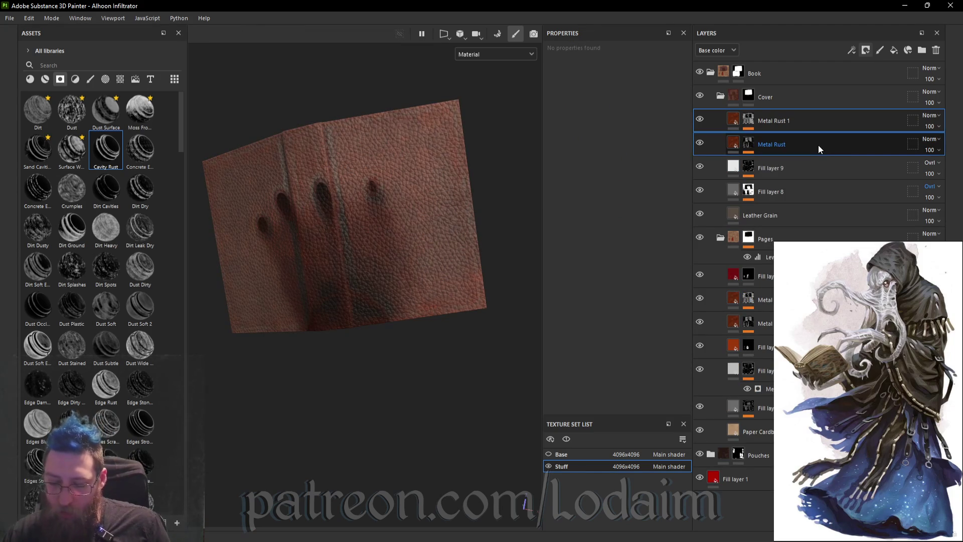
pyautogui.moveTo(518, 230)
pyautogui.keyDown('alt'); pyautogui.mouseDown()
pyautogui.moveTo(572, 429)
pyautogui.moveTo(501, 411)
pyautogui.moveTo(387, 306)
pyautogui.mouseUp(); pyautogui.keyUp('alt')
# - Set the pasted Metal Rust mask's Mask Builder - Legacy Level to 0.73
pyautogui.click(749, 145)
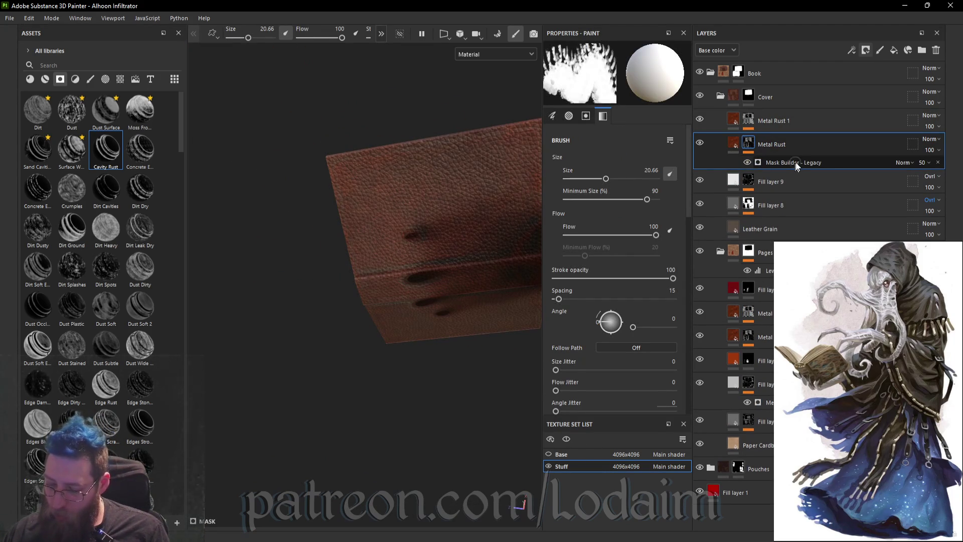
pyautogui.click(796, 161)
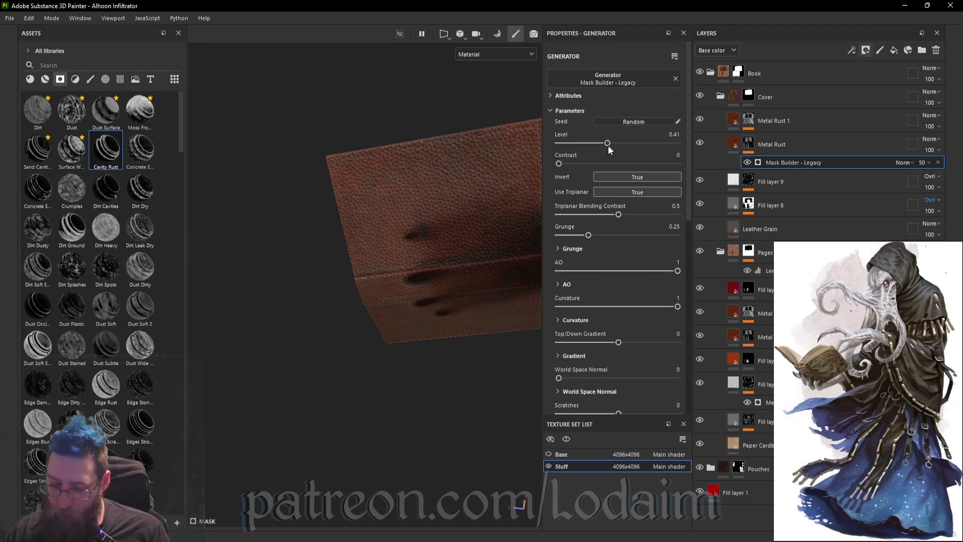
pyautogui.moveTo(610, 142); pyautogui.dragTo(565, 143)
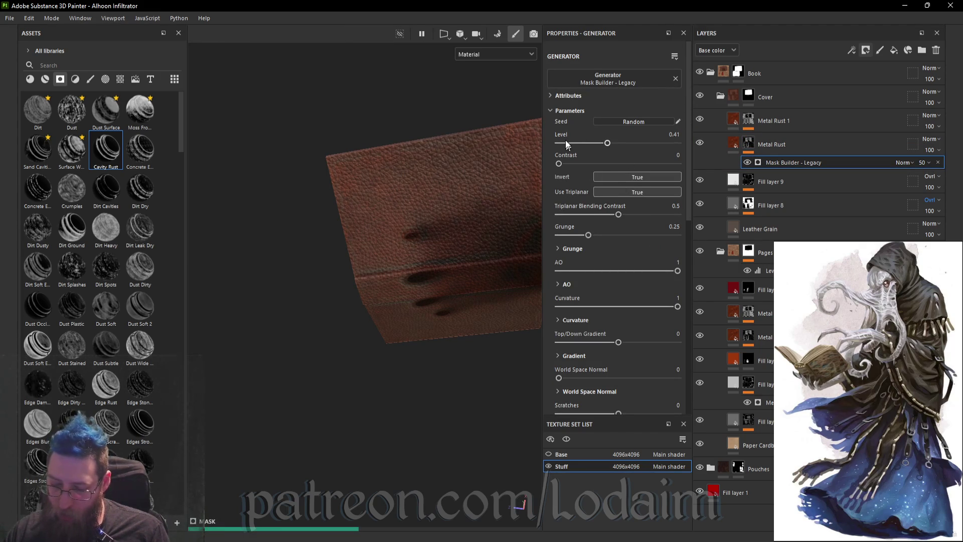
pyautogui.click(646, 142)
pyautogui.moveTo(492, 301)
pyautogui.keyDown('alt'); pyautogui.mouseDown()
pyautogui.moveTo(473, 322)
pyautogui.moveTo(507, 430)
pyautogui.moveTo(449, 398)
pyautogui.moveTo(481, 351)
pyautogui.mouseUp(); pyautogui.keyUp('alt')
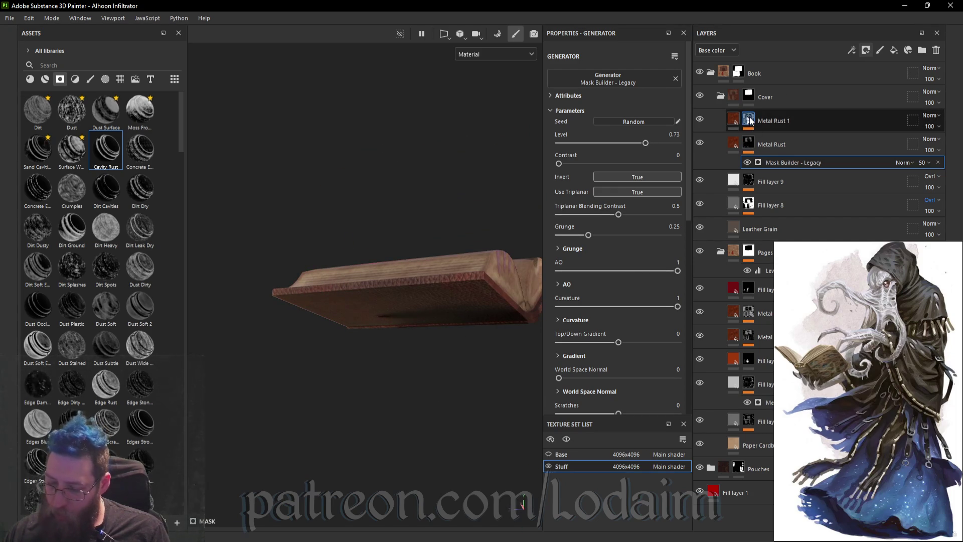
# - Drop Metal Rust 1's Global Balance from 0.4 to 0.32, then duplicate the red fill layer
pyautogui.click(750, 121)
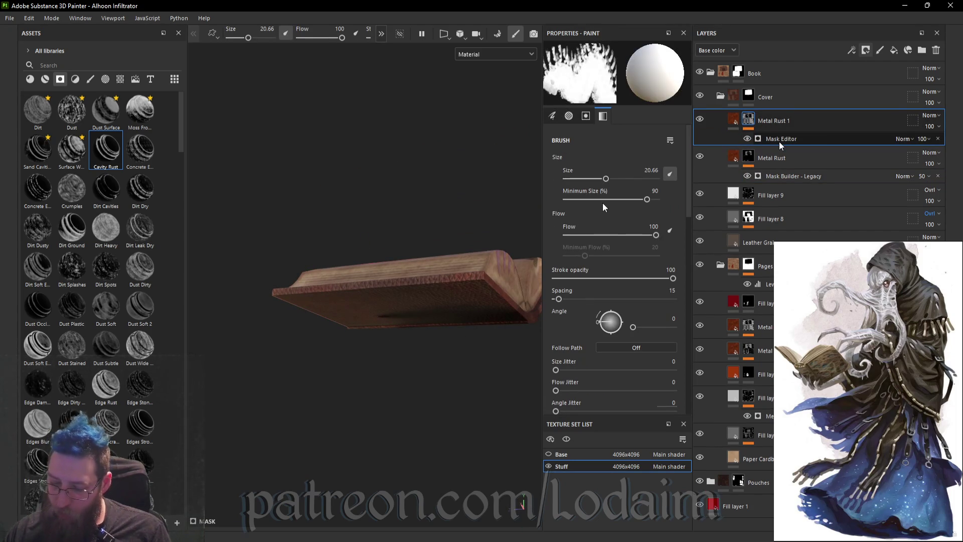
pyautogui.click(779, 140)
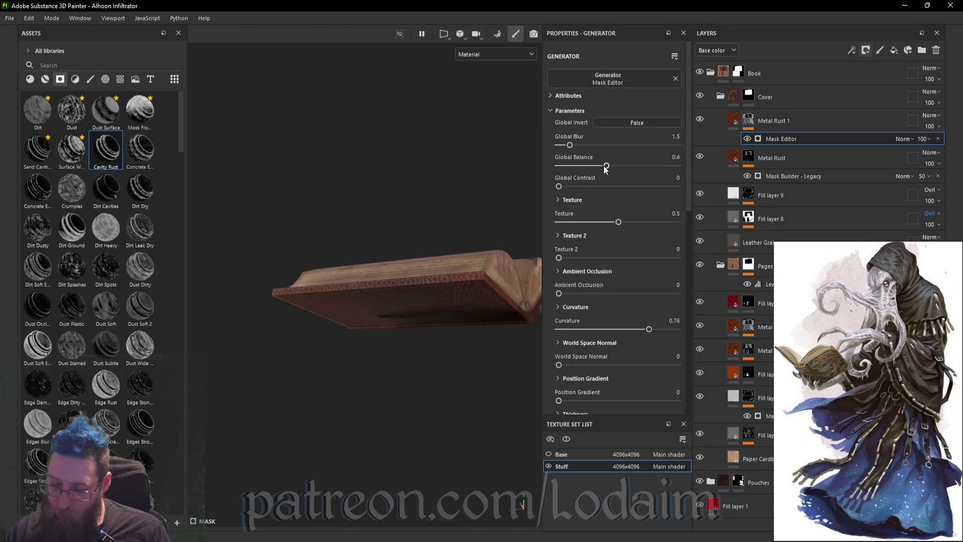
pyautogui.moveTo(473, 344)
pyautogui.keyDown('alt'); pyautogui.mouseDown()
pyautogui.moveTo(482, 318)
pyautogui.moveTo(571, 210)
pyautogui.moveTo(647, 196)
pyautogui.moveTo(437, 376)
pyautogui.moveTo(468, 351)
pyautogui.moveTo(480, 409)
pyautogui.moveTo(522, 395)
pyautogui.moveTo(454, 370)
pyautogui.moveTo(504, 450)
pyautogui.moveTo(367, 484)
pyautogui.moveTo(468, 355)
pyautogui.moveTo(472, 389)
pyautogui.moveTo(610, 182)
pyautogui.moveTo(616, 110)
pyautogui.mouseUp(); pyautogui.keyUp('alt')
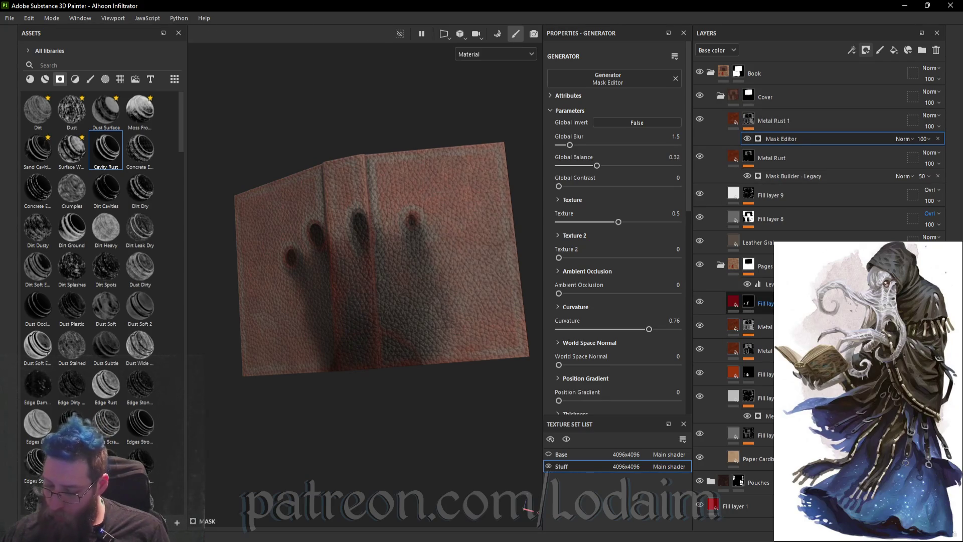
pyautogui.click(748, 303)
pyautogui.hotkey('ctrl', 'd')
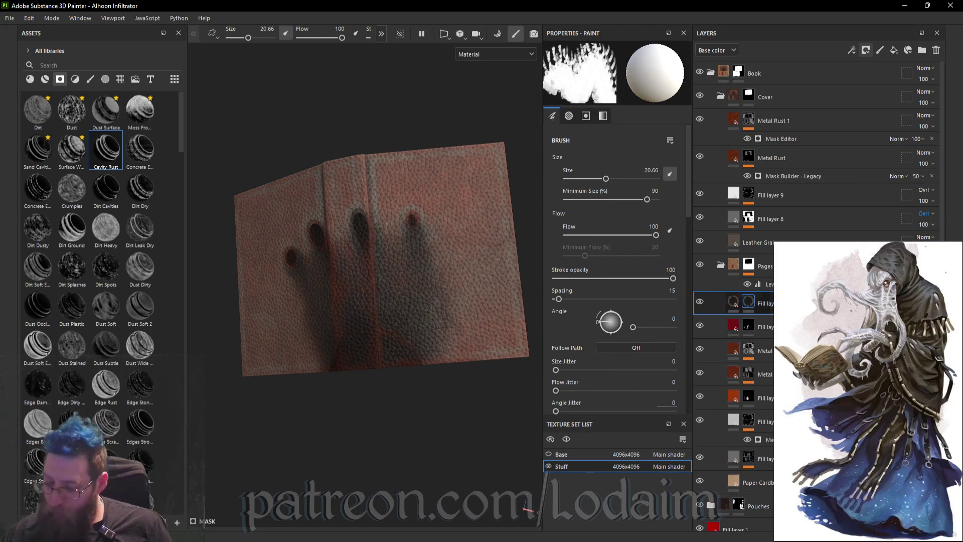
# - Move the red fill copy, Fill layer 8, above the Cover group and clear its mask to black
pyautogui.moveTo(841, 303); pyautogui.dragTo(842, 92)
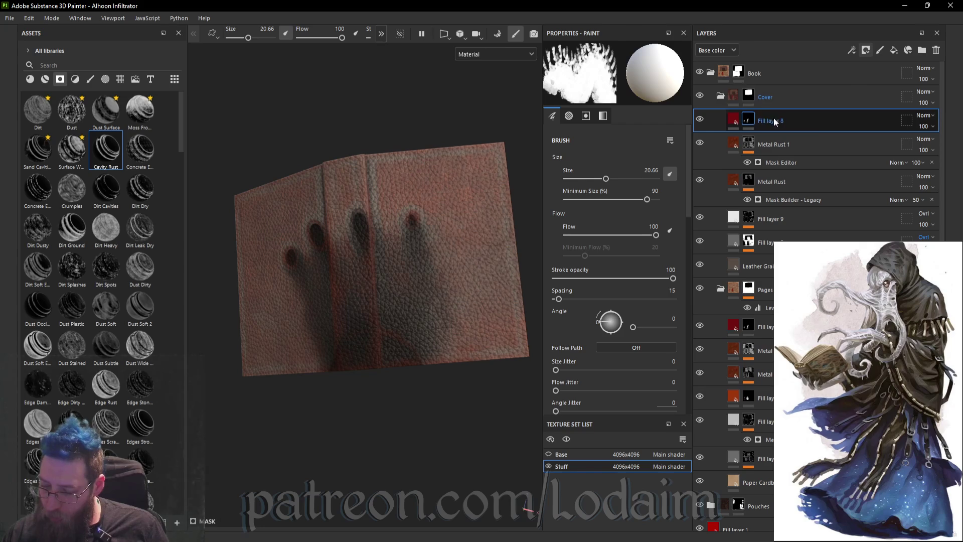
pyautogui.moveTo(829, 120); pyautogui.dragTo(858, 79)
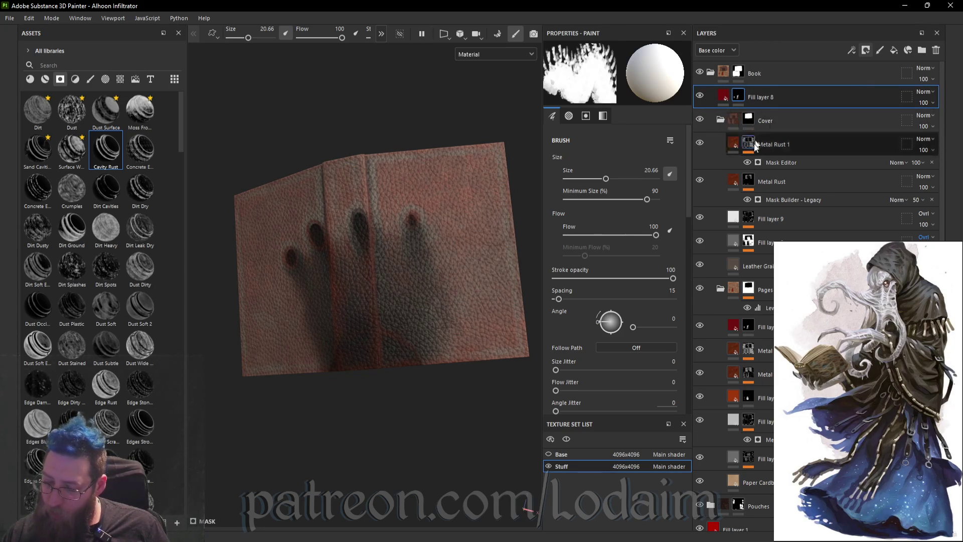
pyautogui.click(721, 122)
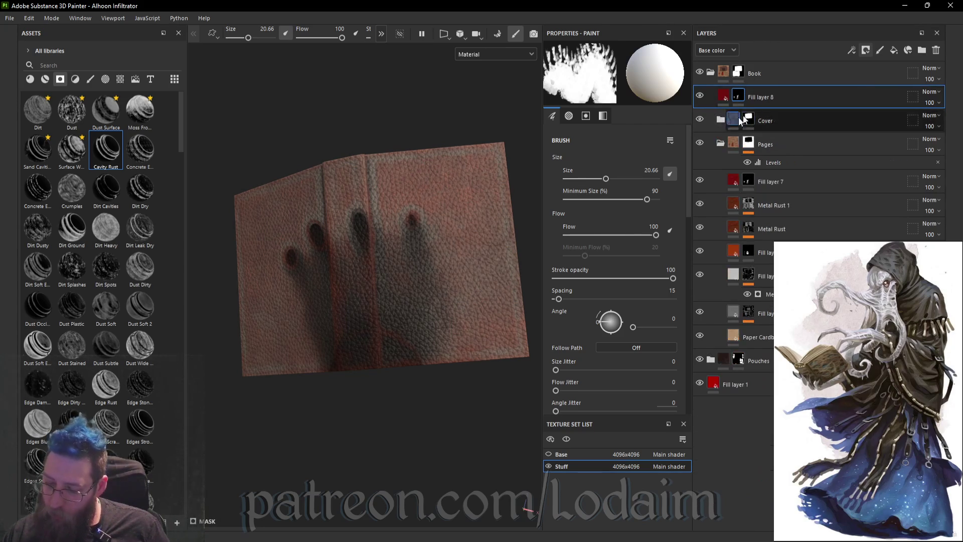
pyautogui.rightClick(738, 95)
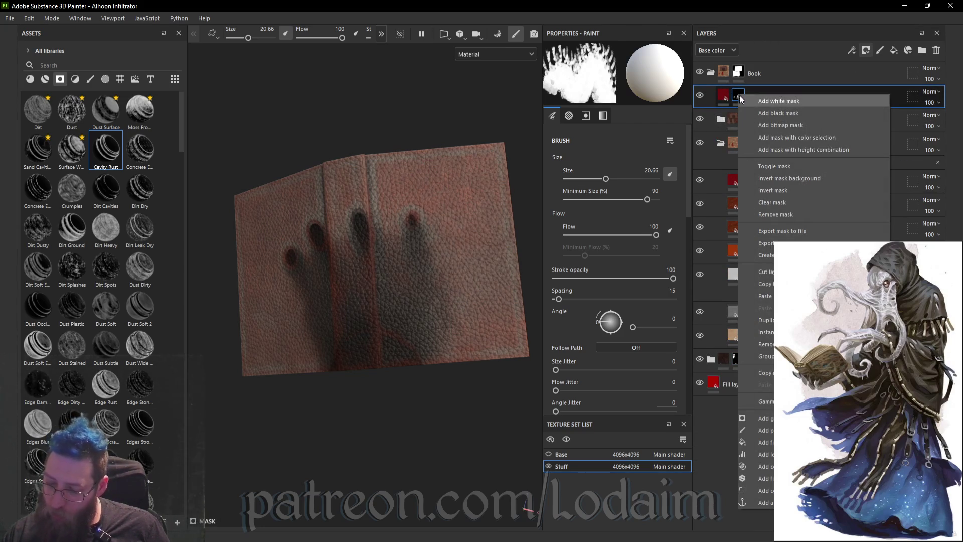
pyautogui.click(807, 202)
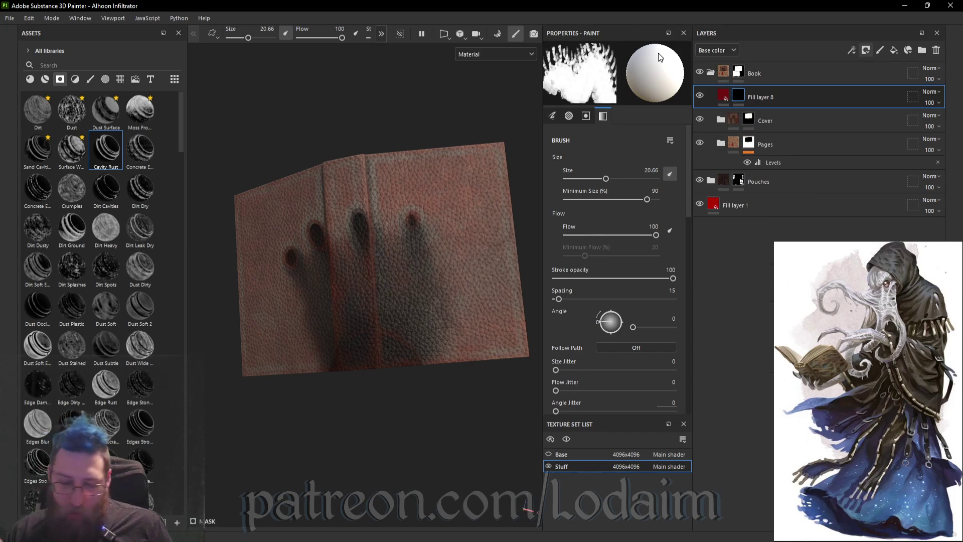
# - Search the texture and alpha assets for 'hand'
pyautogui.click(104, 79)
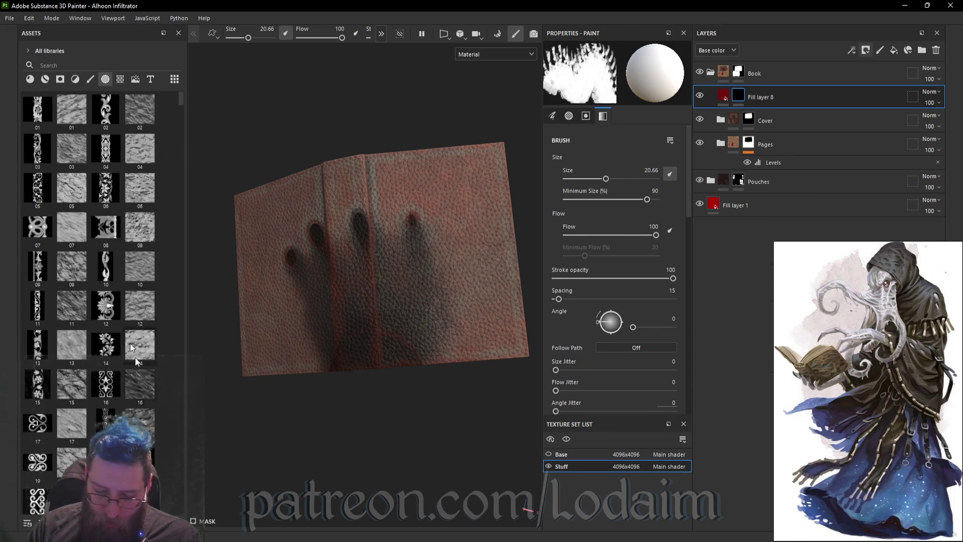
pyautogui.click(61, 65)
pyautogui.moveTo(305, 214)
pyautogui.mouseDown()
pyautogui.moveTo(307, 260)
pyautogui.moveTo(330, 241)
pyautogui.moveTo(323, 262)
pyautogui.mouseUp()
pyautogui.click(615, 216)
pyautogui.moveTo(295, 206); pyautogui.dragTo(336, 249)
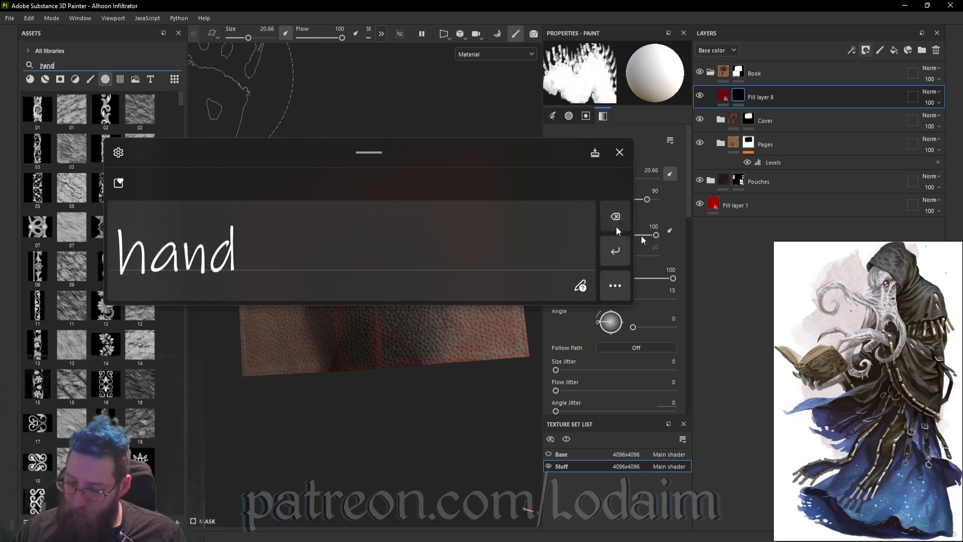
pyautogui.click(615, 250)
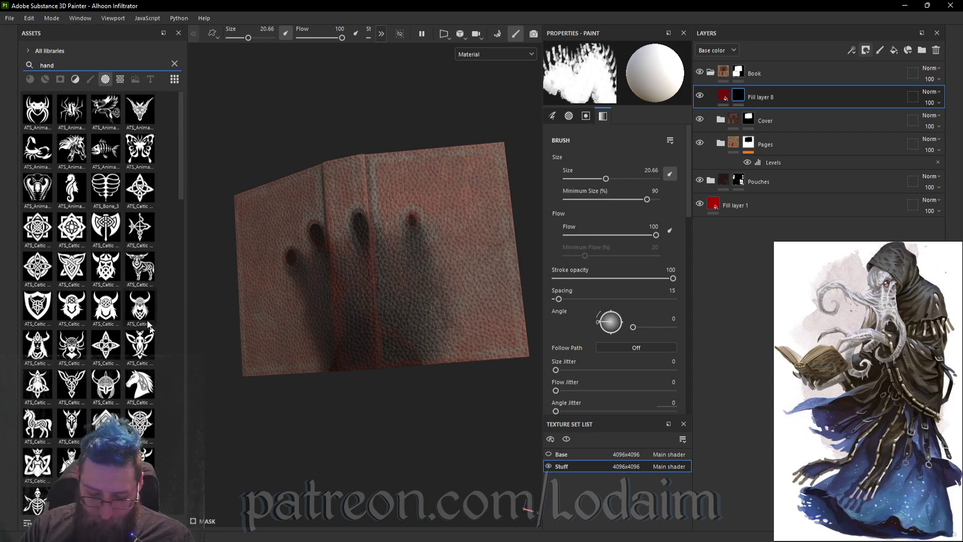
# - Load a Fingerprint smear alpha as the brush stamp
pyautogui.scroll(-5, 130, 352)
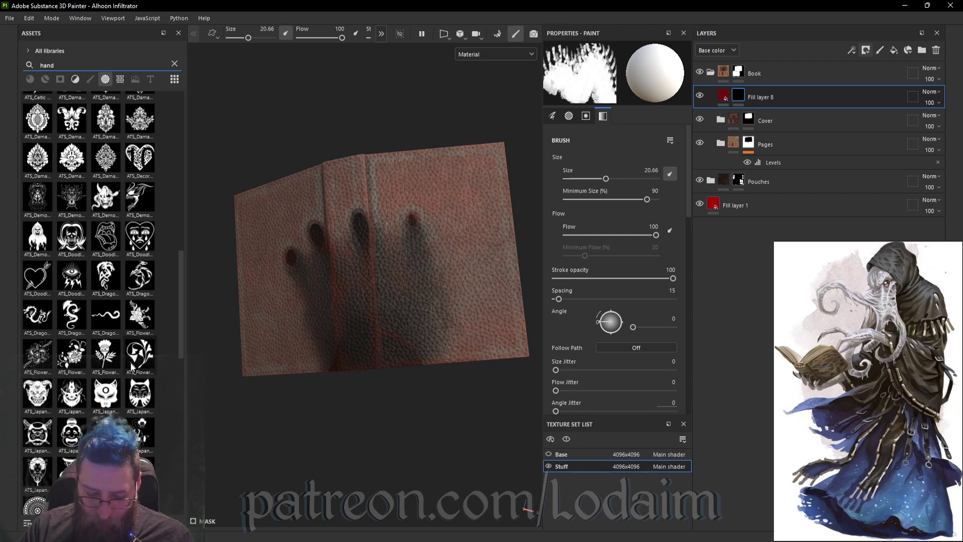
pyautogui.scroll(-5, 131, 369)
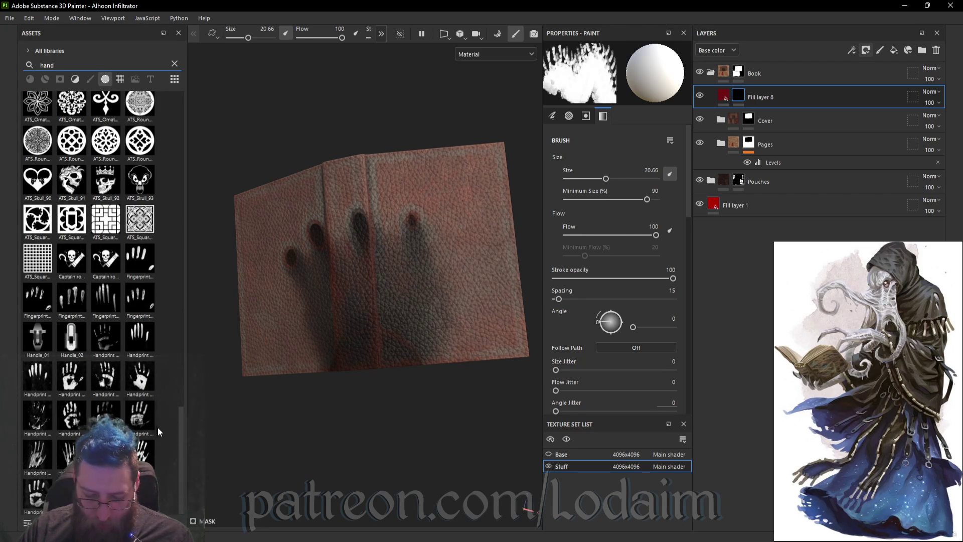
pyautogui.click(42, 306)
pyautogui.keyDown('alt'); pyautogui.moveTo(397, 279); pyautogui.dragTo(331, 309); pyautogui.keyUp('alt')
pyautogui.moveTo(377, 345)
pyautogui.keyDown('alt'); pyautogui.mouseDown()
pyautogui.moveTo(301, 226)
pyautogui.moveTo(366, 262)
pyautogui.moveTo(360, 252)
pyautogui.moveTo(366, 273)
pyautogui.moveTo(361, 245)
pyautogui.mouseUp(); pyautogui.keyUp('alt')
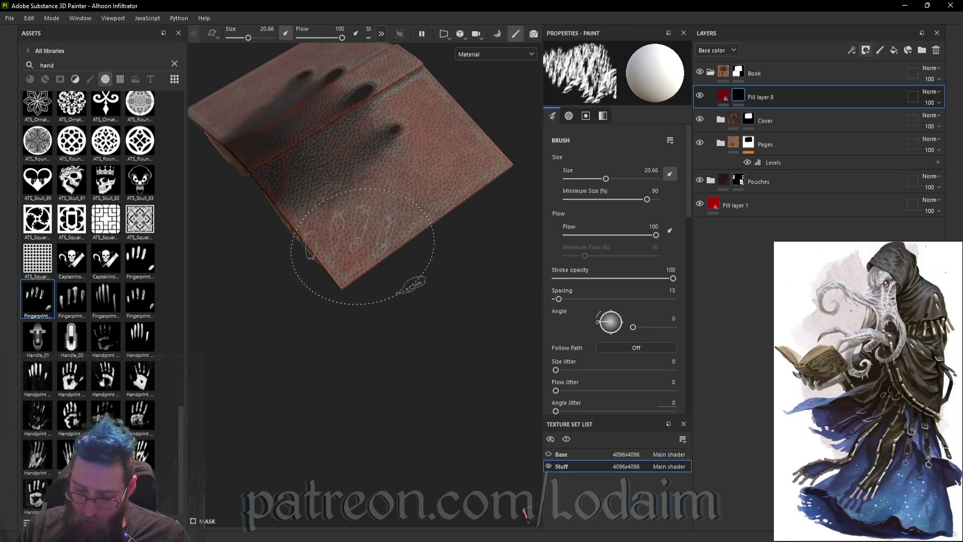
# - Stamp red fingerprints near the book's lower edge
pyautogui.click(353, 228)
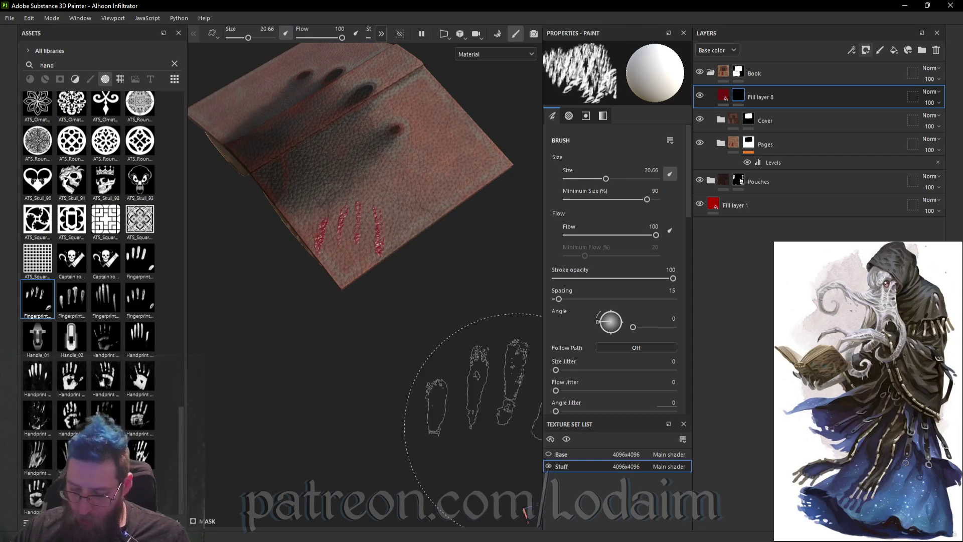
pyautogui.scroll(3, 451, 349)
pyautogui.moveTo(451, 349)
pyautogui.keyDown('alt'); pyautogui.mouseDown()
pyautogui.moveTo(479, 430)
pyautogui.moveTo(471, 438)
pyautogui.moveTo(472, 264)
pyautogui.moveTo(589, 387)
pyautogui.moveTo(526, 465)
pyautogui.mouseUp(); pyautogui.keyUp('alt')
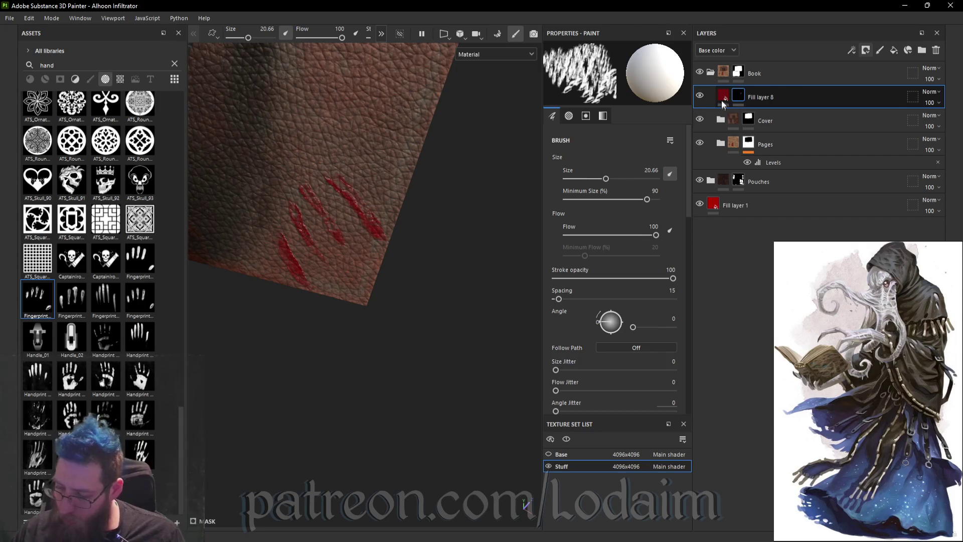
# - Set Fill layer 8's height to 0.1336 and reselect its mask for painting
pyautogui.click(723, 97)
pyautogui.click(614, 289)
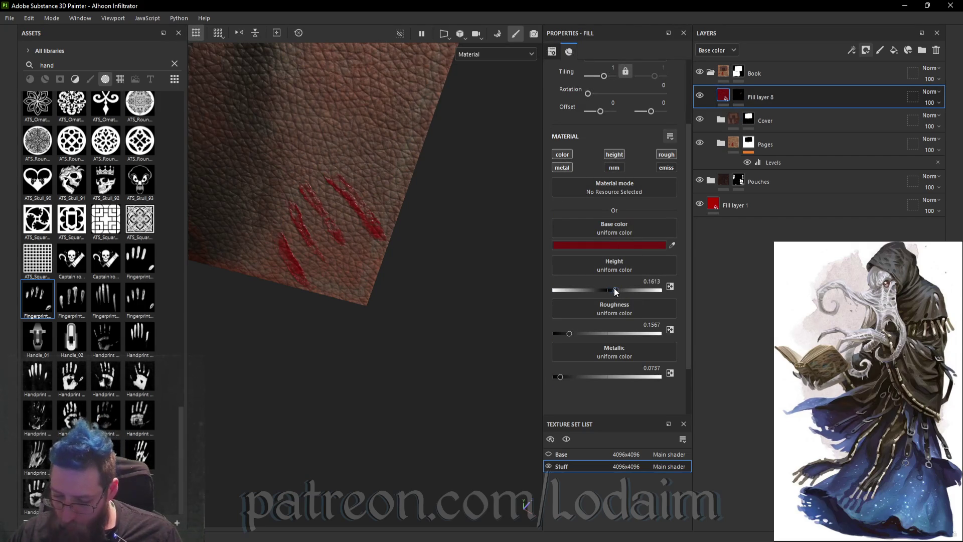
pyautogui.moveTo(498, 297)
pyautogui.keyDown('alt'); pyautogui.mouseDown()
pyautogui.moveTo(415, 271)
pyautogui.moveTo(389, 246)
pyautogui.moveTo(248, 374)
pyautogui.moveTo(368, 282)
pyautogui.moveTo(364, 344)
pyautogui.moveTo(492, 150)
pyautogui.moveTo(631, 108)
pyautogui.mouseUp(); pyautogui.keyUp('alt')
pyautogui.moveTo(409, 229)
pyautogui.keyDown('alt'); pyautogui.mouseDown()
pyautogui.moveTo(339, 209)
pyautogui.moveTo(276, 247)
pyautogui.moveTo(370, 222)
pyautogui.moveTo(348, 214)
pyautogui.moveTo(463, 354)
pyautogui.mouseUp(); pyautogui.keyUp('alt')
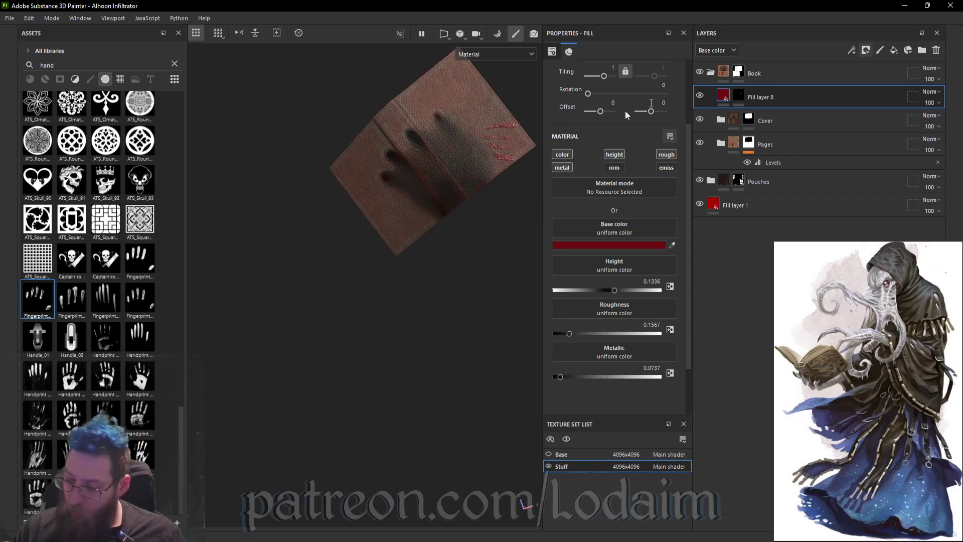
pyautogui.click(738, 97)
pyautogui.scroll(5, 398, 247)
pyautogui.moveTo(361, 204)
pyautogui.keyDown('alt'); pyautogui.mouseDown()
pyautogui.moveTo(323, 215)
pyautogui.moveTo(466, 128)
pyautogui.mouseUp(); pyautogui.keyUp('alt')
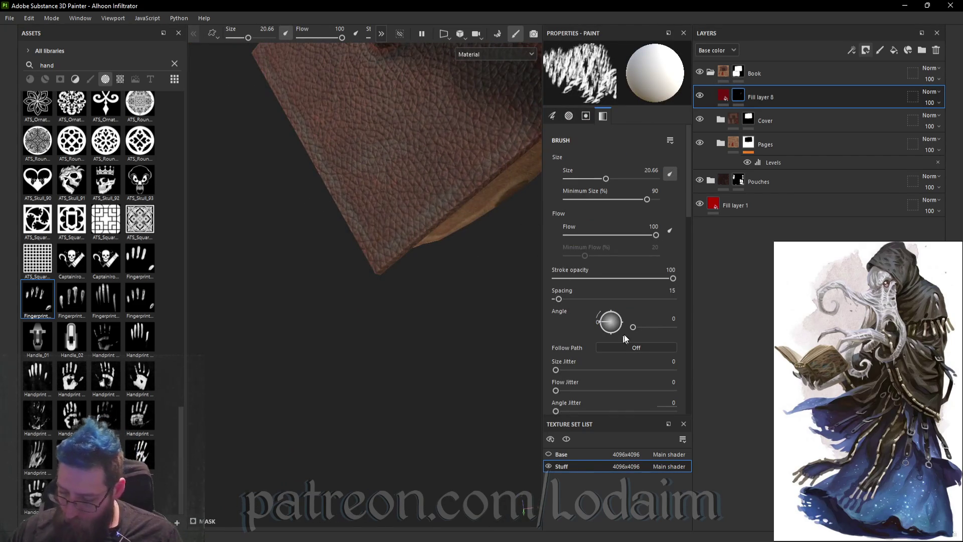
# - Set the brush stamp Alignment to Camera
pyautogui.scroll(-3, 624, 336)
pyautogui.click(647, 326)
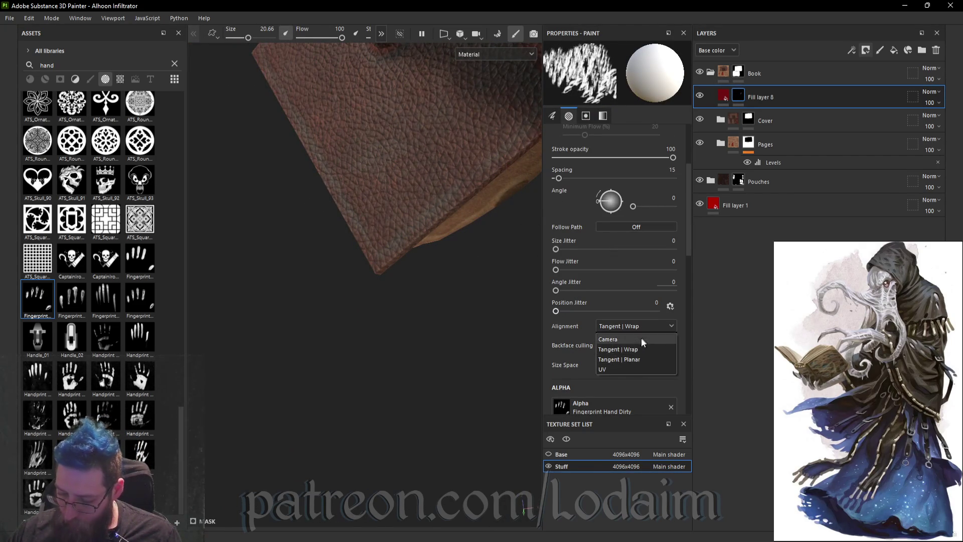
pyautogui.click(608, 340)
# - Undo the fingerprint stamps on the cover and clear the 'hand' asset search
pyautogui.keyDown('alt'); pyautogui.moveTo(281, 211); pyautogui.dragTo(324, 249); pyautogui.keyUp('alt')
pyautogui.moveTo(279, 165)
pyautogui.keyDown('alt'); pyautogui.mouseDown()
pyautogui.moveTo(312, 172)
pyautogui.moveTo(281, 259)
pyautogui.mouseUp(); pyautogui.keyUp('alt')
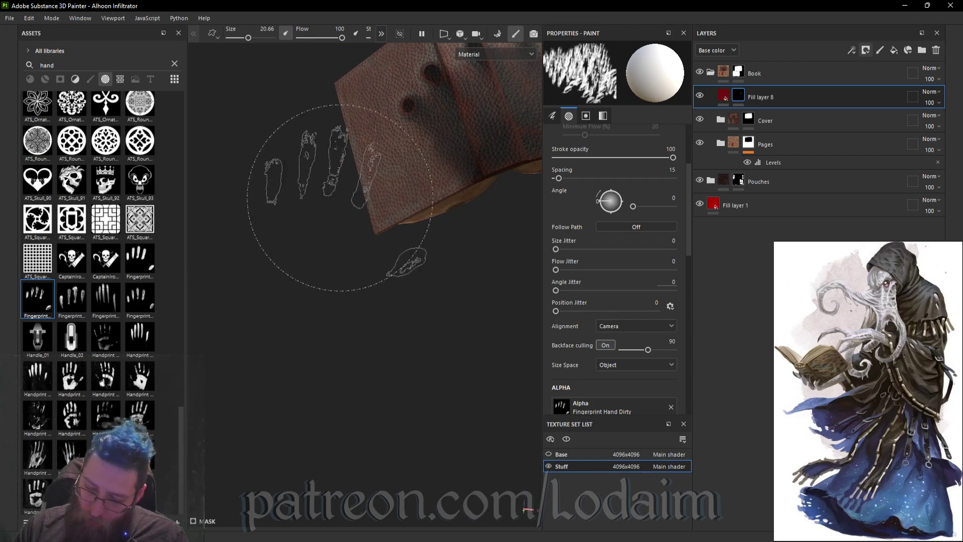
pyautogui.keyDown('alt'); pyautogui.moveTo(336, 201); pyautogui.dragTo(321, 208); pyautogui.keyUp('alt')
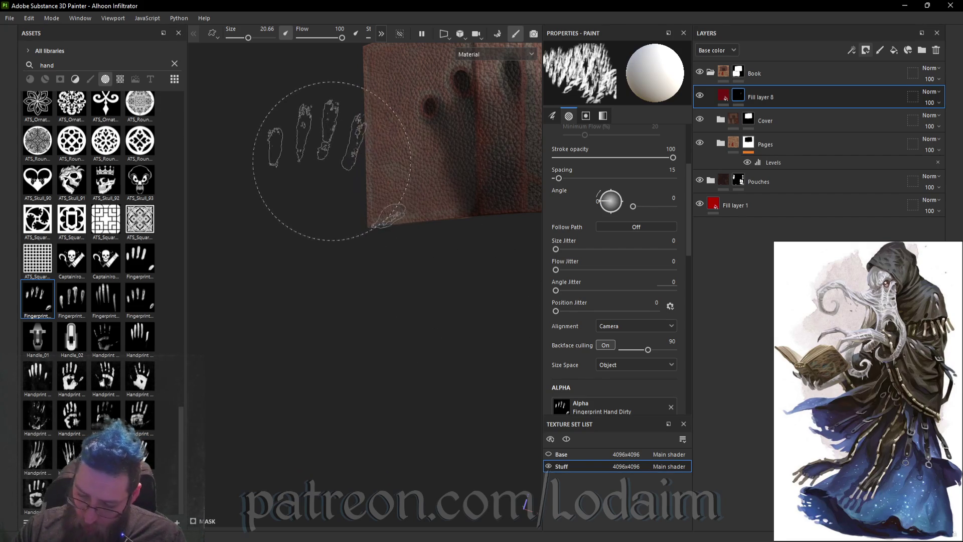
pyautogui.scroll(3, 366, 194)
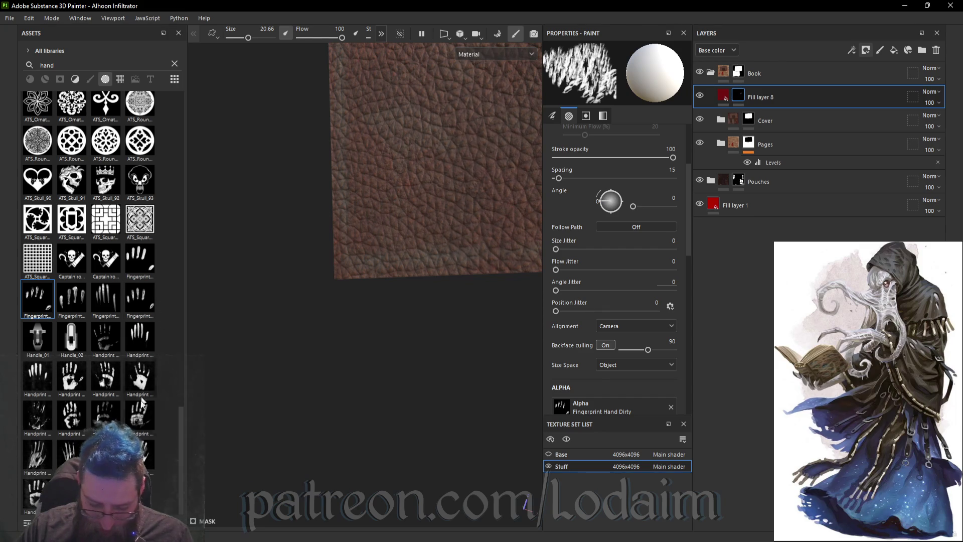
pyautogui.moveTo(366, 182)
pyautogui.keyDown('alt'); pyautogui.mouseDown()
pyautogui.moveTo(520, 213)
pyautogui.moveTo(412, 196)
pyautogui.moveTo(333, 165)
pyautogui.moveTo(327, 209)
pyautogui.moveTo(405, 166)
pyautogui.mouseUp(); pyautogui.keyUp('alt')
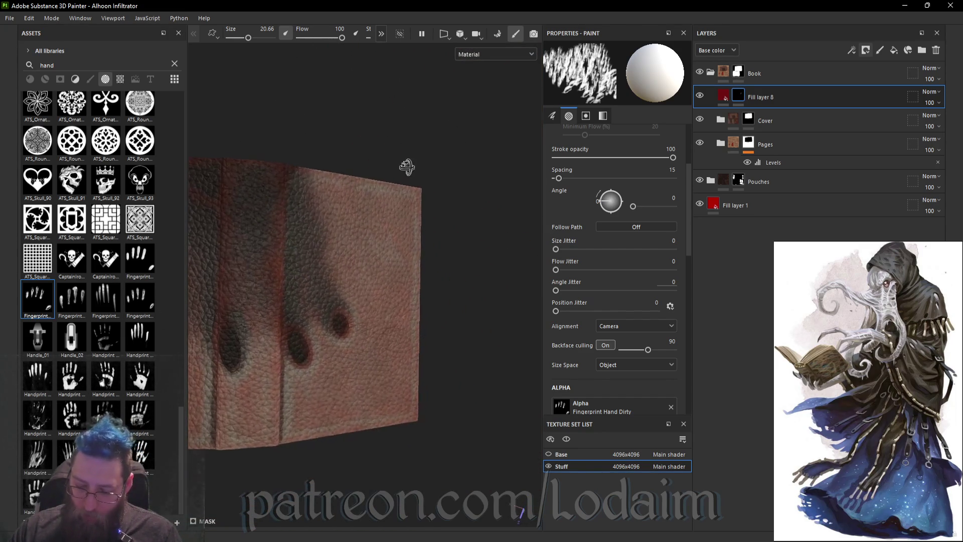
pyautogui.moveTo(362, 196)
pyautogui.keyDown('alt'); pyautogui.mouseDown()
pyautogui.moveTo(350, 190)
pyautogui.moveTo(348, 207)
pyautogui.mouseUp(); pyautogui.keyUp('alt')
pyautogui.hotkey('ctrl', 'z')
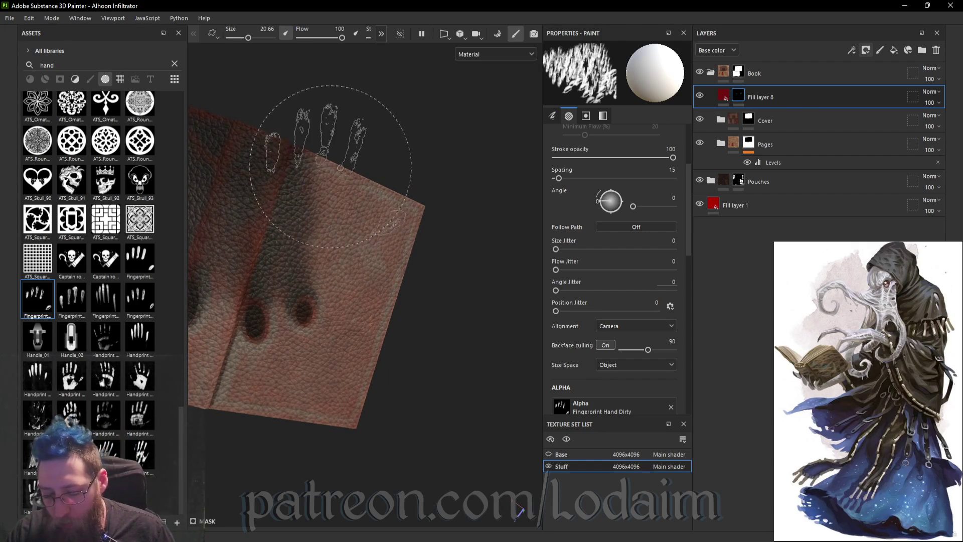
pyautogui.moveTo(331, 167)
pyautogui.keyDown('alt'); pyautogui.mouseDown()
pyautogui.moveTo(442, 236)
pyautogui.moveTo(387, 221)
pyautogui.moveTo(501, 267)
pyautogui.moveTo(427, 281)
pyautogui.moveTo(387, 301)
pyautogui.moveTo(468, 344)
pyautogui.moveTo(392, 226)
pyautogui.mouseUp(); pyautogui.keyUp('alt')
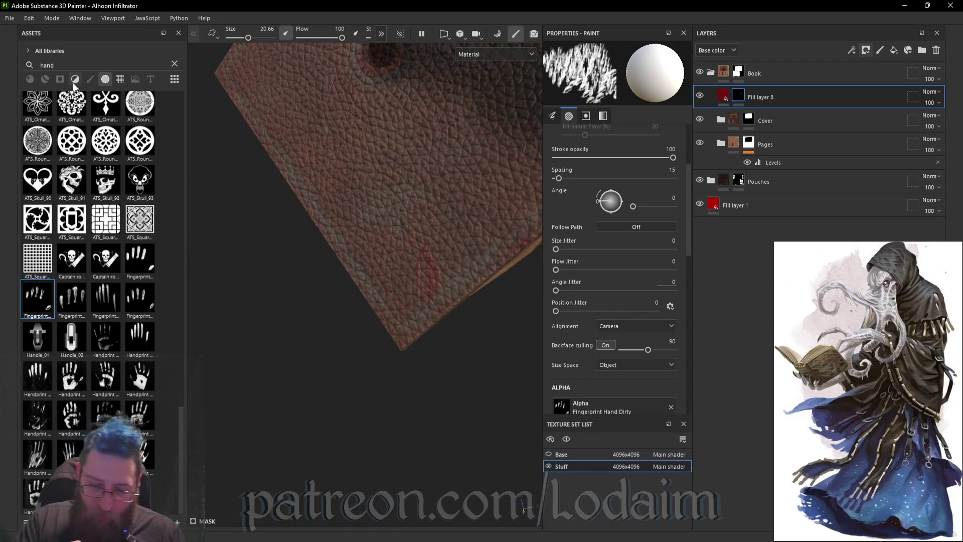
pyautogui.click(174, 63)
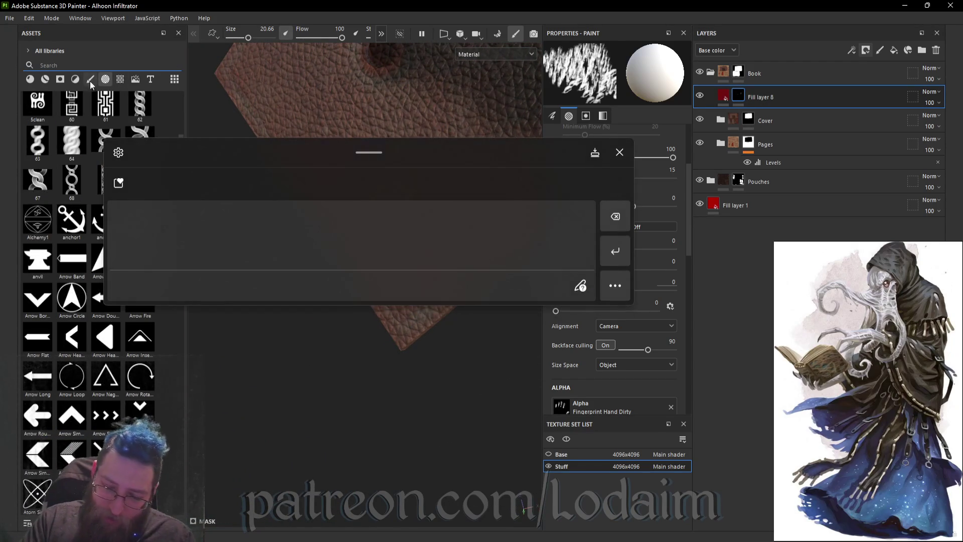
# - Choose the Cement 2 brush from the brush presets
pyautogui.click(90, 78)
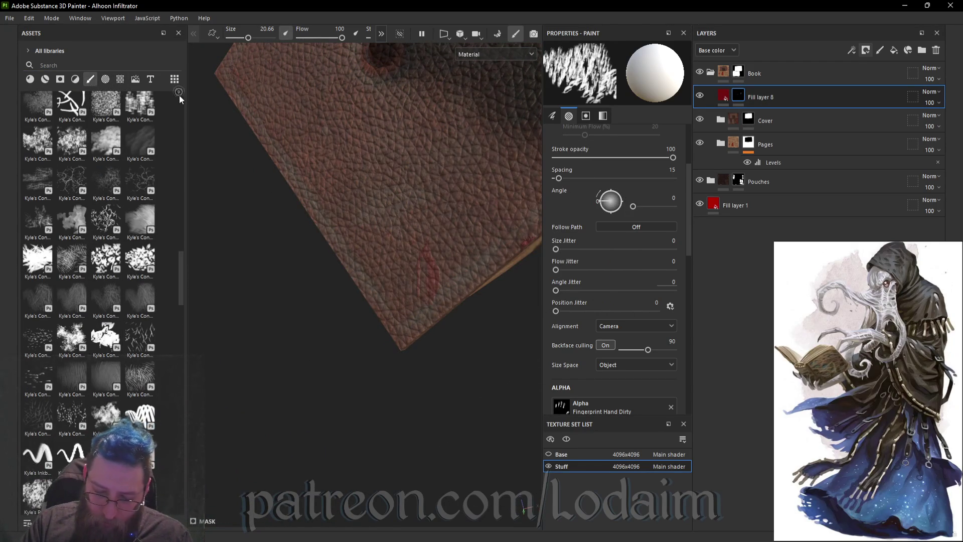
pyautogui.click(180, 93)
pyautogui.click(100, 303)
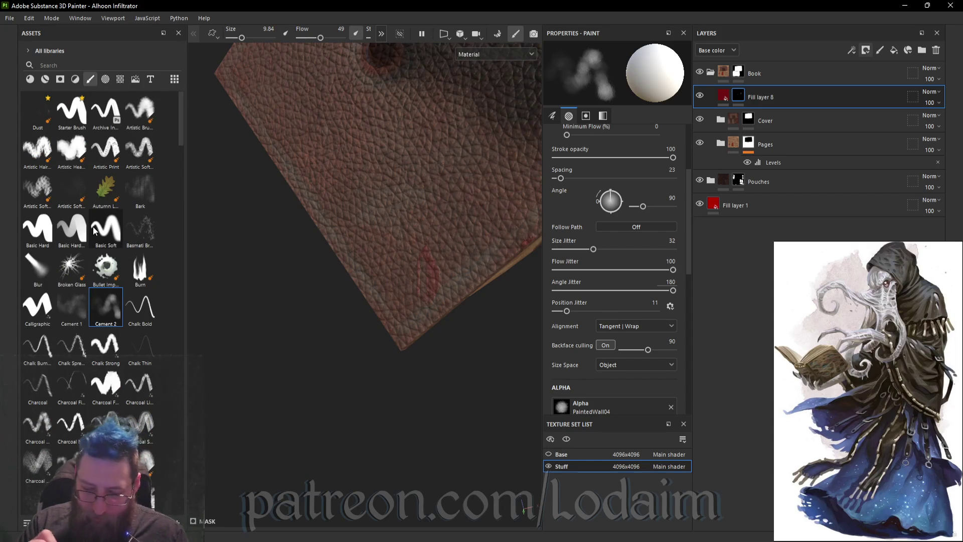
# - Shrink the brush to 3.58 and frame the book cover and pouches
pyautogui.scroll(3, 600, 167)
pyautogui.moveTo(586, 178); pyautogui.dragTo(582, 179)
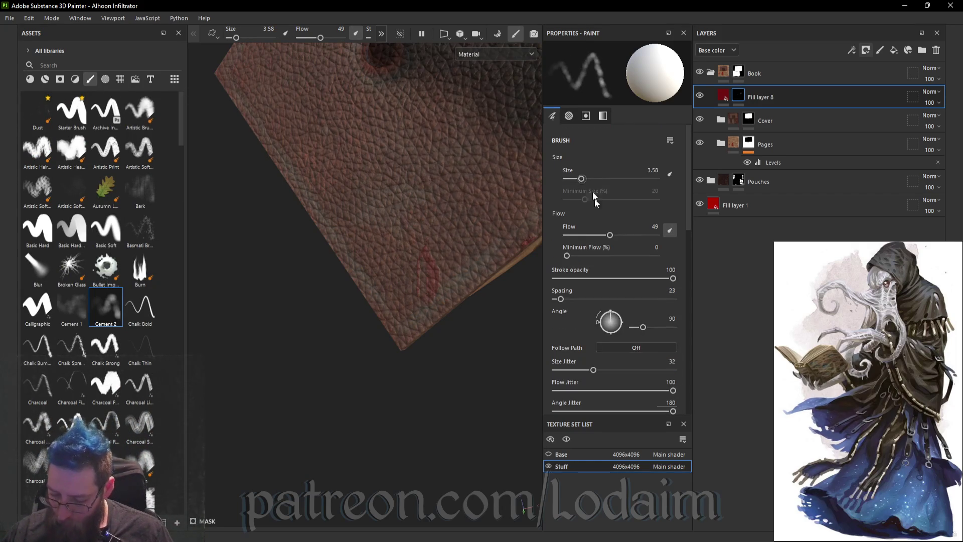
pyautogui.scroll(-3, 593, 197)
pyautogui.scroll(2, 623, 337)
pyautogui.scroll(-2, 602, 361)
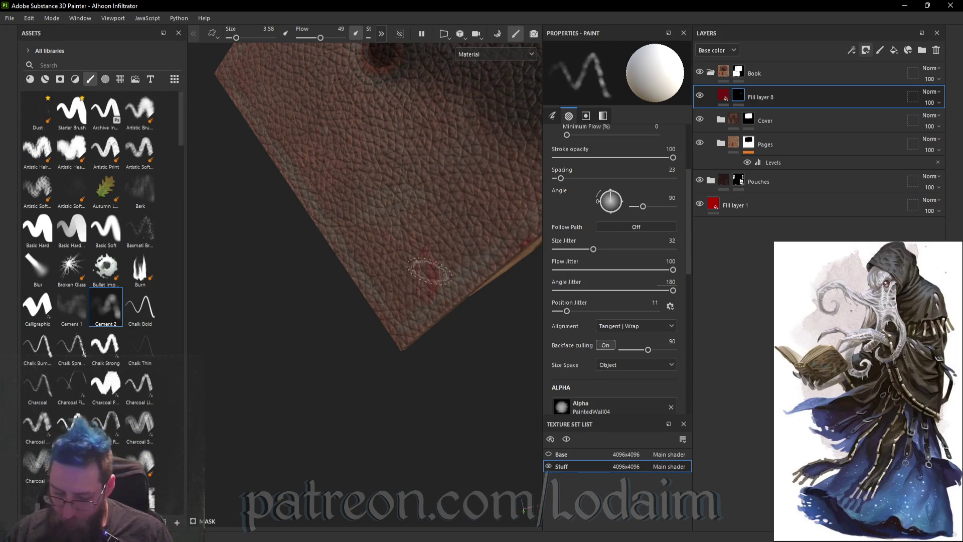
pyautogui.scroll(2, 429, 271)
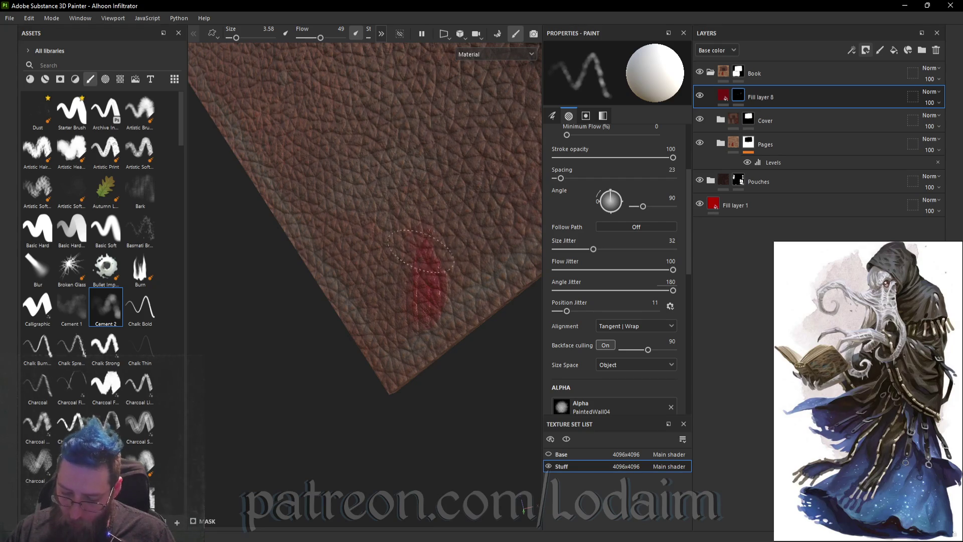
pyautogui.moveTo(427, 222)
pyautogui.keyDown('alt'); pyautogui.mouseDown()
pyautogui.moveTo(462, 347)
pyautogui.moveTo(456, 243)
pyautogui.moveTo(471, 191)
pyautogui.mouseUp(); pyautogui.keyUp('alt')
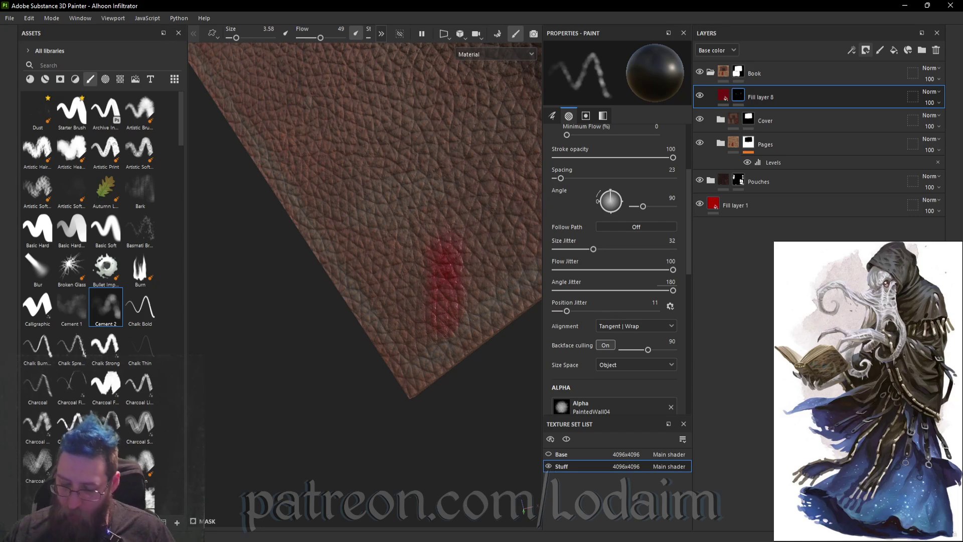
pyautogui.scroll(-5, 504, 368)
pyautogui.moveTo(504, 369)
pyautogui.keyDown('alt'); pyautogui.mouseDown()
pyautogui.moveTo(514, 344)
pyautogui.moveTo(242, 413)
pyautogui.moveTo(376, 311)
pyautogui.moveTo(537, 245)
pyautogui.moveTo(432, 288)
pyautogui.moveTo(312, 380)
pyautogui.moveTo(474, 315)
pyautogui.moveTo(441, 353)
pyautogui.moveTo(622, 356)
pyautogui.moveTo(432, 280)
pyautogui.moveTo(457, 408)
pyautogui.moveTo(433, 432)
pyautogui.moveTo(406, 416)
pyautogui.mouseUp(); pyautogui.keyUp('alt')
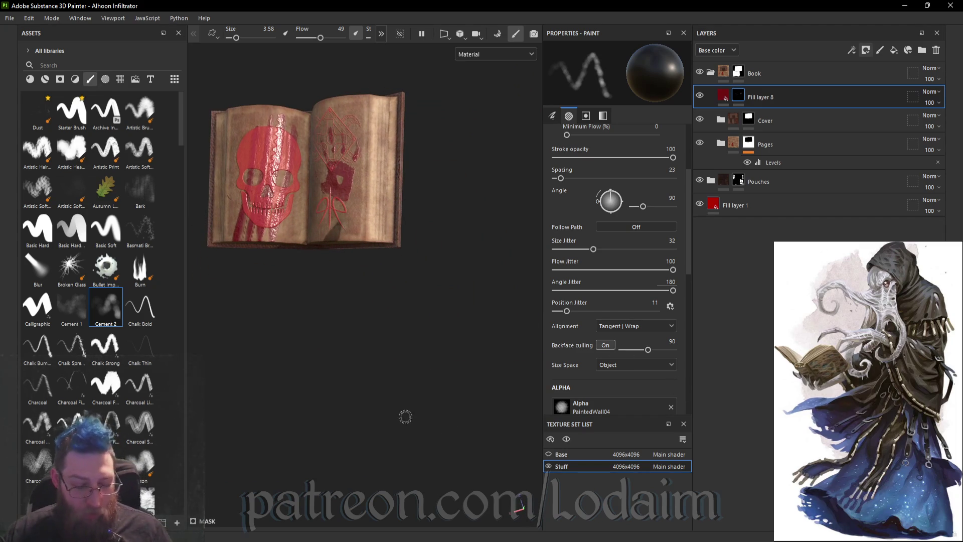
# - Frame the whole model and collapse the Book layer folder
pyautogui.press('f')
pyautogui.moveTo(361, 263)
pyautogui.keyDown('alt'); pyautogui.mouseDown()
pyautogui.moveTo(509, 205)
pyautogui.moveTo(555, 112)
pyautogui.moveTo(709, 79)
pyautogui.mouseUp(); pyautogui.keyUp('alt')
pyautogui.click(709, 75)
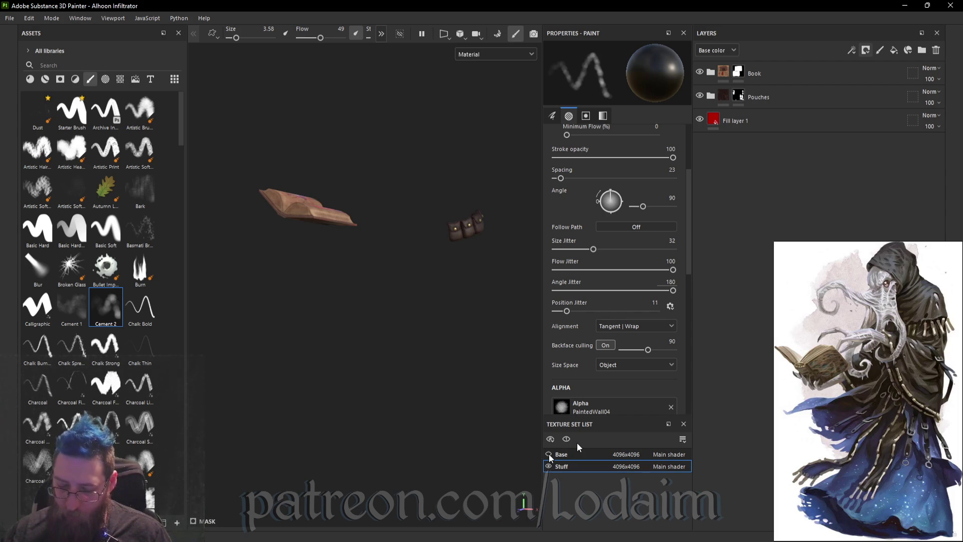
# - Show the Base texture set, expand its Body folder, and bring up the Materials library
pyautogui.click(549, 454)
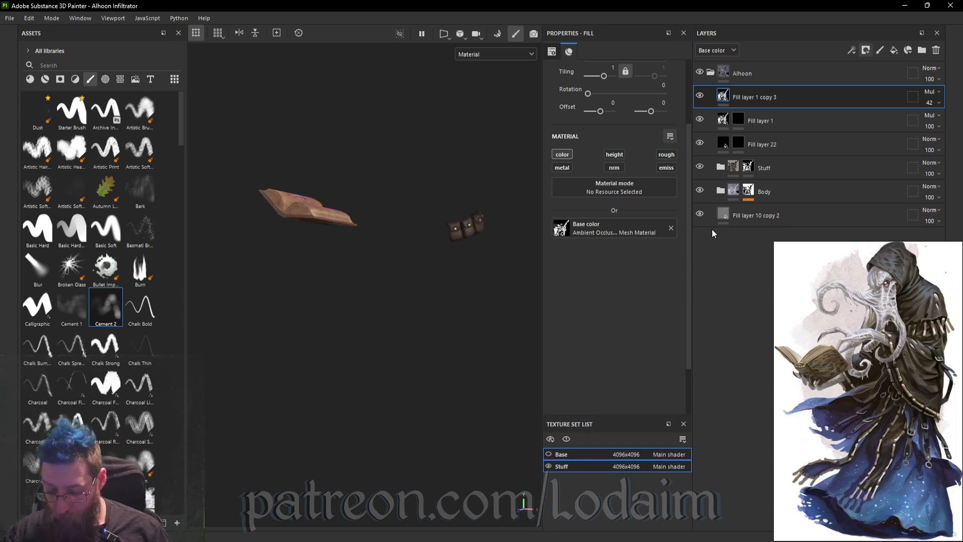
pyautogui.click(549, 454)
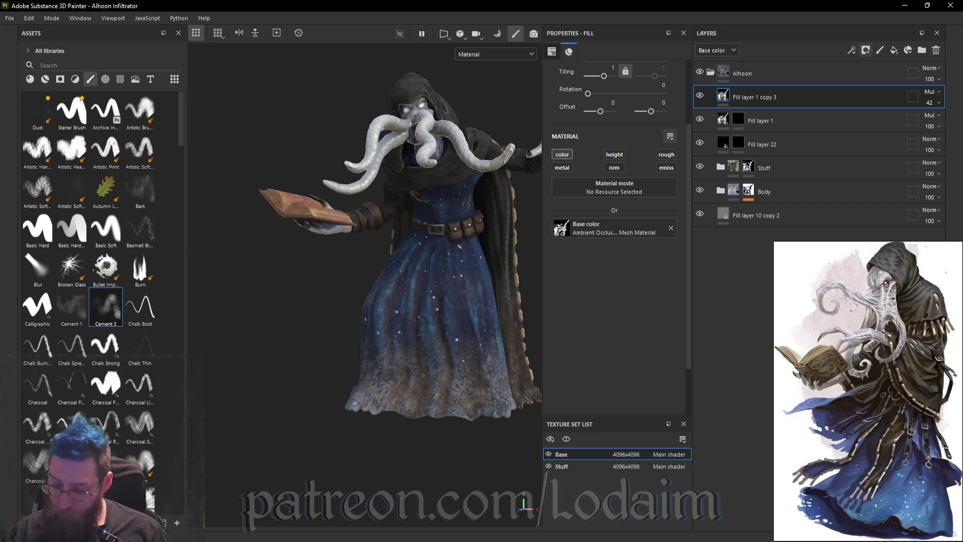
pyautogui.moveTo(452, 250)
pyautogui.keyDown('alt'); pyautogui.mouseDown()
pyautogui.moveTo(492, 253)
pyautogui.moveTo(473, 289)
pyautogui.moveTo(440, 293)
pyautogui.moveTo(477, 280)
pyautogui.moveTo(498, 308)
pyautogui.moveTo(495, 293)
pyautogui.mouseUp(); pyautogui.keyUp('alt')
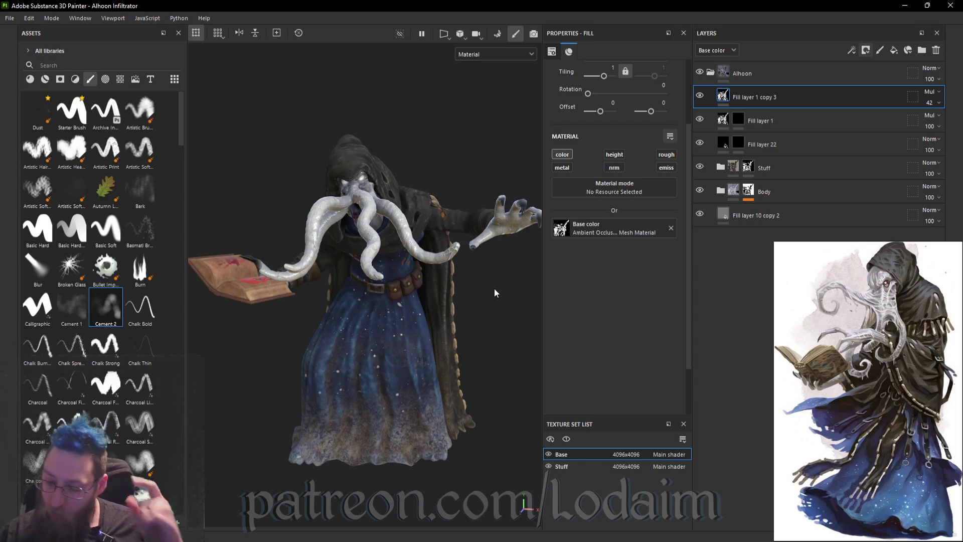
pyautogui.click(721, 191)
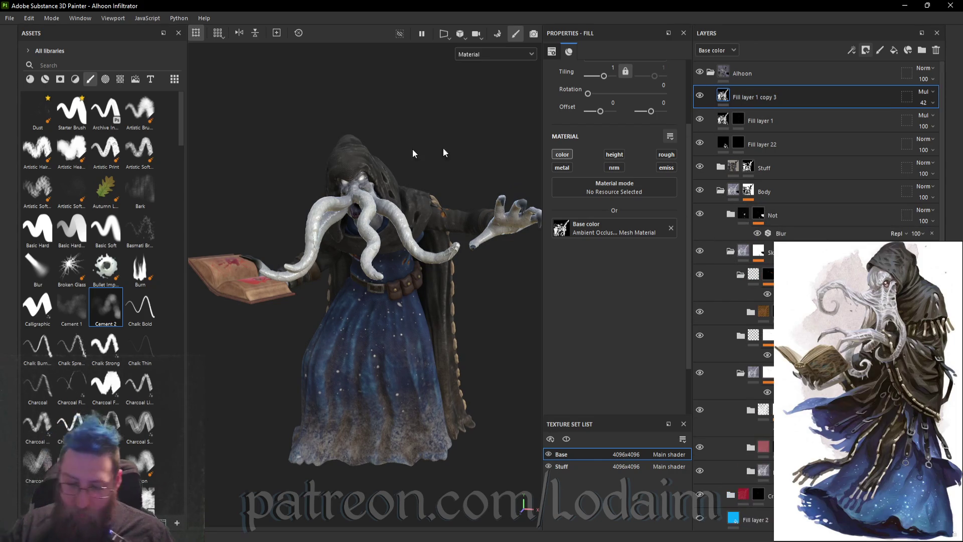
pyautogui.click(29, 79)
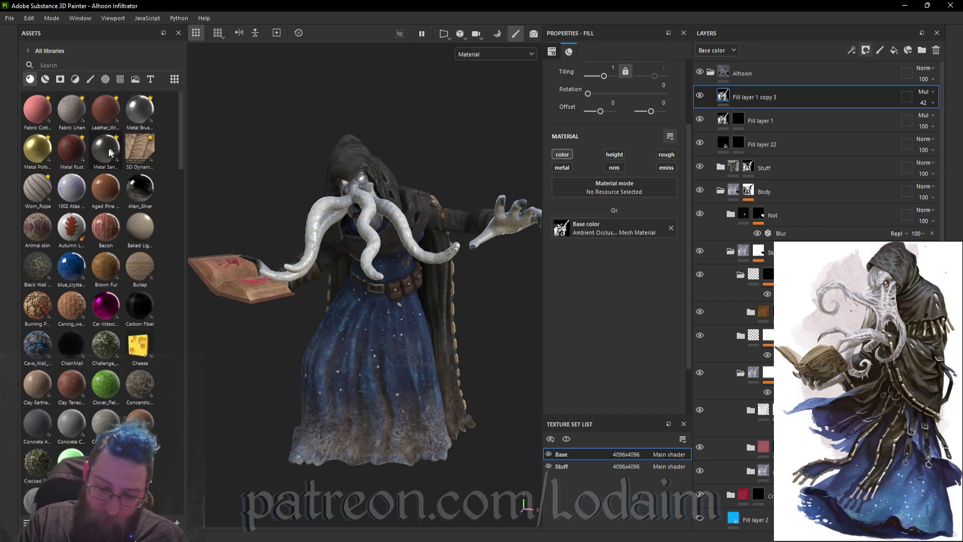
# - Drop the Metal Rust material into the Skin folder and give it a black mask
pyautogui.moveTo(72, 148)
pyautogui.mouseDown()
pyautogui.moveTo(433, 292)
pyautogui.moveTo(732, 252)
pyautogui.mouseUp()
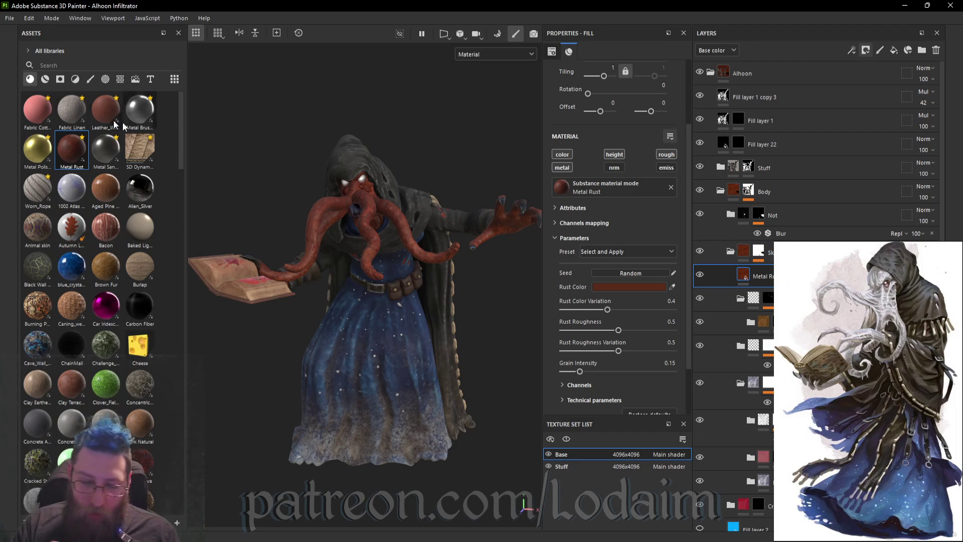
pyautogui.click(61, 79)
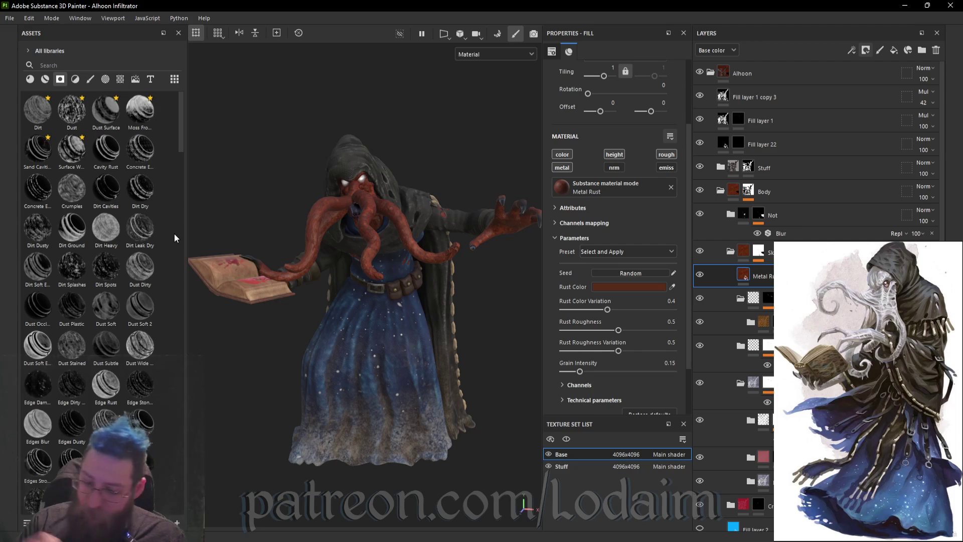
pyautogui.click(866, 51)
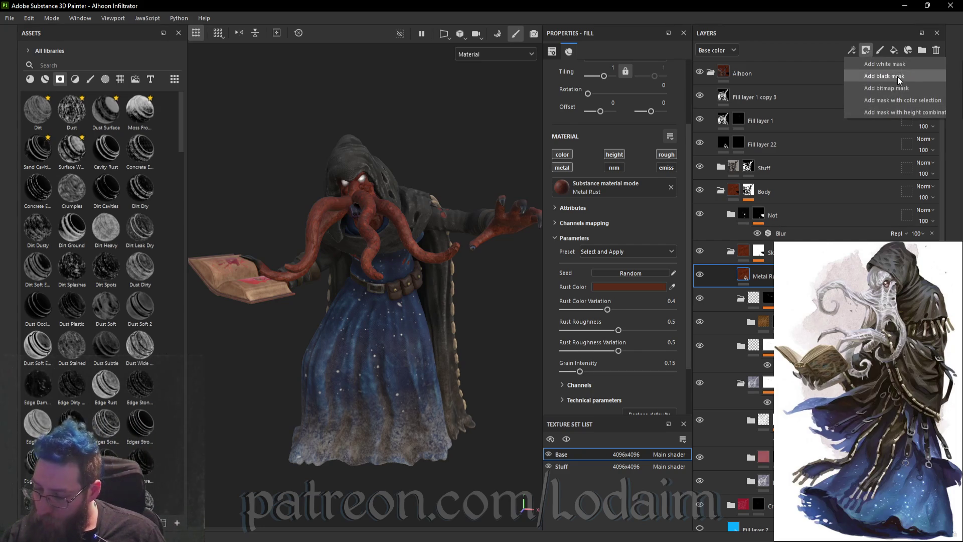
pyautogui.click(898, 77)
# - Paint rust onto a tentacle and modify the Metal Rust mask from its context menu
pyautogui.scroll(3, 352, 251)
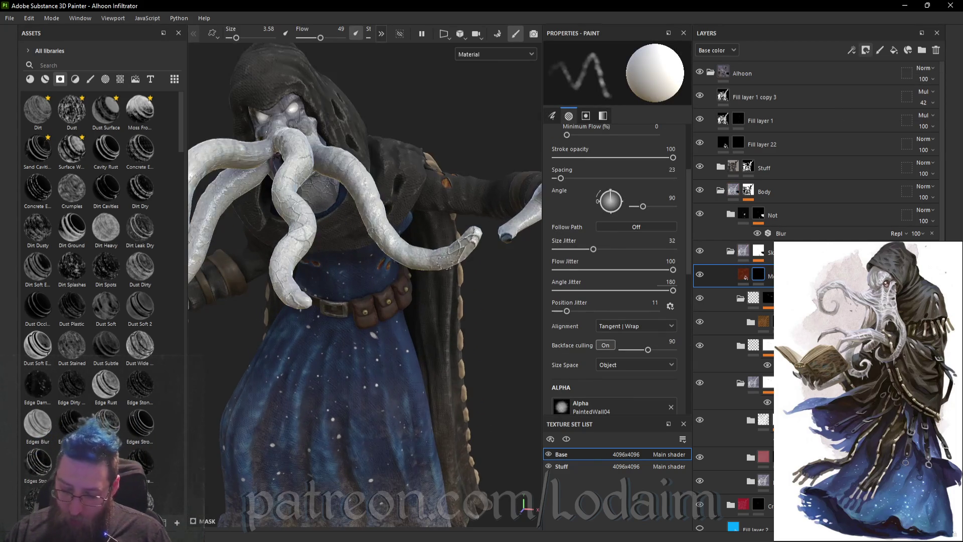
pyautogui.keyDown('alt'); pyautogui.moveTo(441, 271); pyautogui.dragTo(477, 270); pyautogui.keyUp('alt')
pyautogui.moveTo(398, 249); pyautogui.dragTo(427, 268)
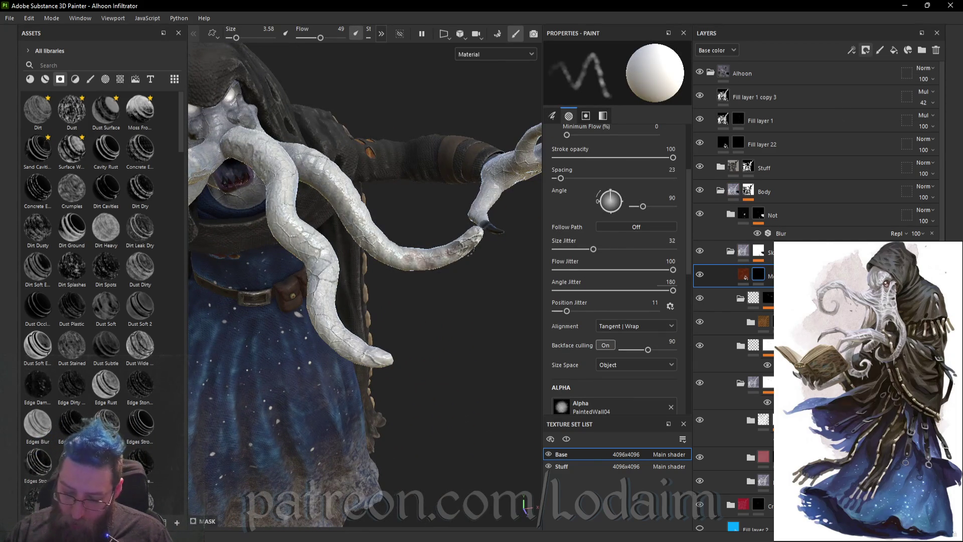
pyautogui.click(743, 274)
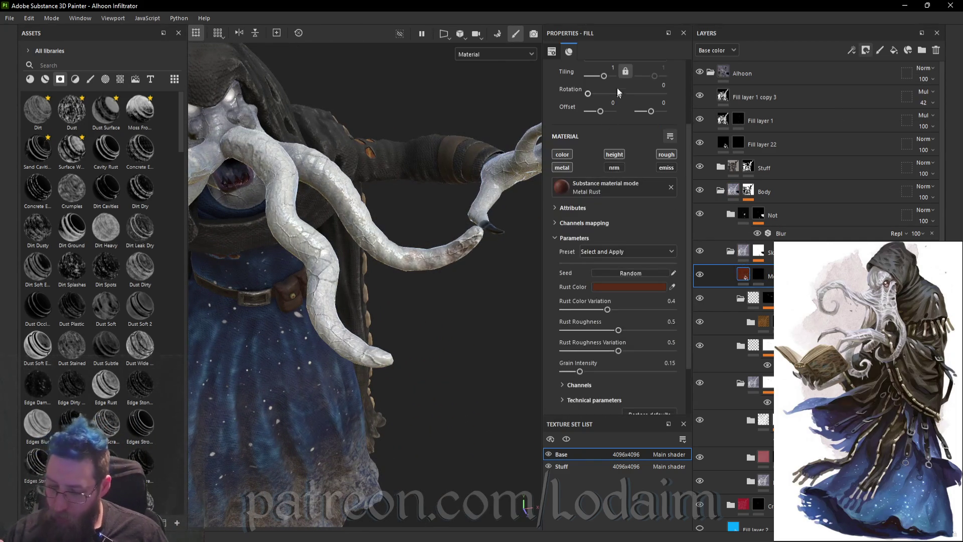
pyautogui.click(758, 274)
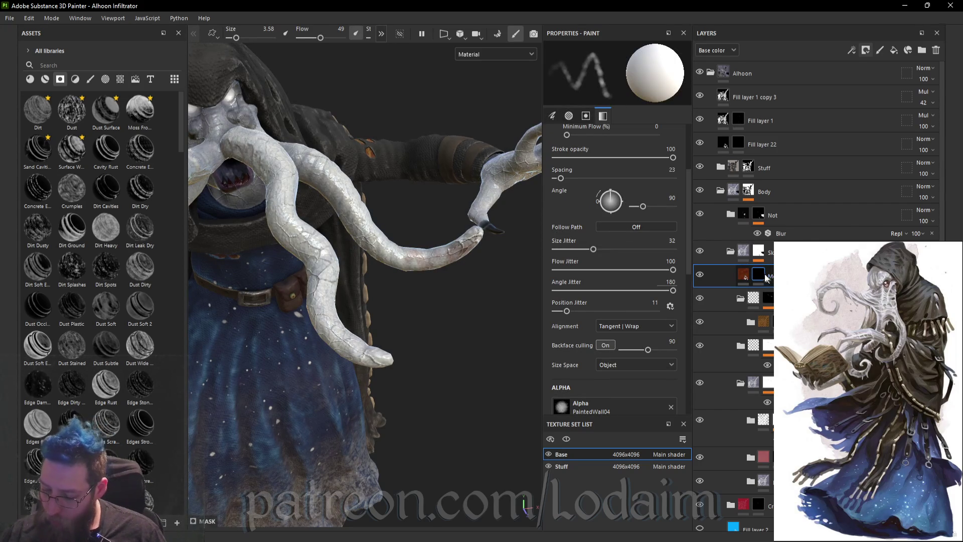
pyautogui.rightClick(766, 278)
pyautogui.click(826, 109)
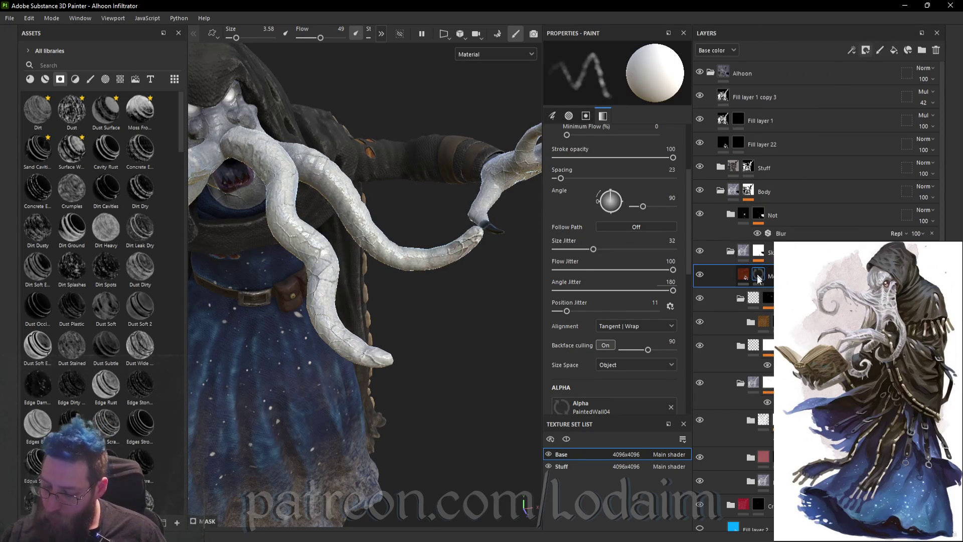
pyautogui.moveTo(517, 304)
pyautogui.keyDown('alt'); pyautogui.mouseDown()
pyautogui.moveTo(490, 323)
pyautogui.moveTo(471, 305)
pyautogui.moveTo(461, 313)
pyautogui.moveTo(512, 307)
pyautogui.moveTo(437, 317)
pyautogui.moveTo(469, 301)
pyautogui.moveTo(473, 279)
pyautogui.moveTo(460, 287)
pyautogui.moveTo(490, 266)
pyautogui.moveTo(426, 279)
pyautogui.moveTo(468, 253)
pyautogui.mouseUp(); pyautogui.keyUp('alt')
pyautogui.scroll(-3, 469, 301)
pyautogui.scroll(5, 469, 254)
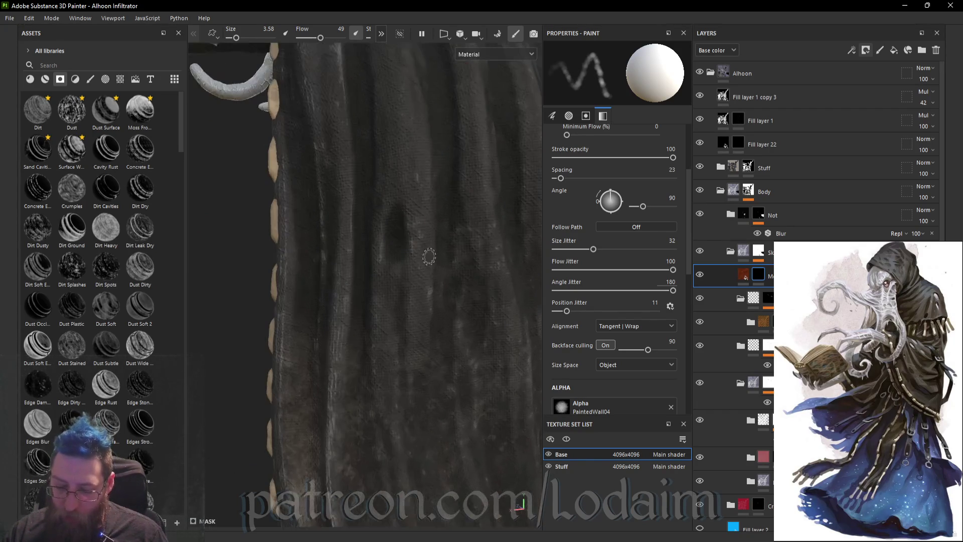
pyautogui.click(762, 145)
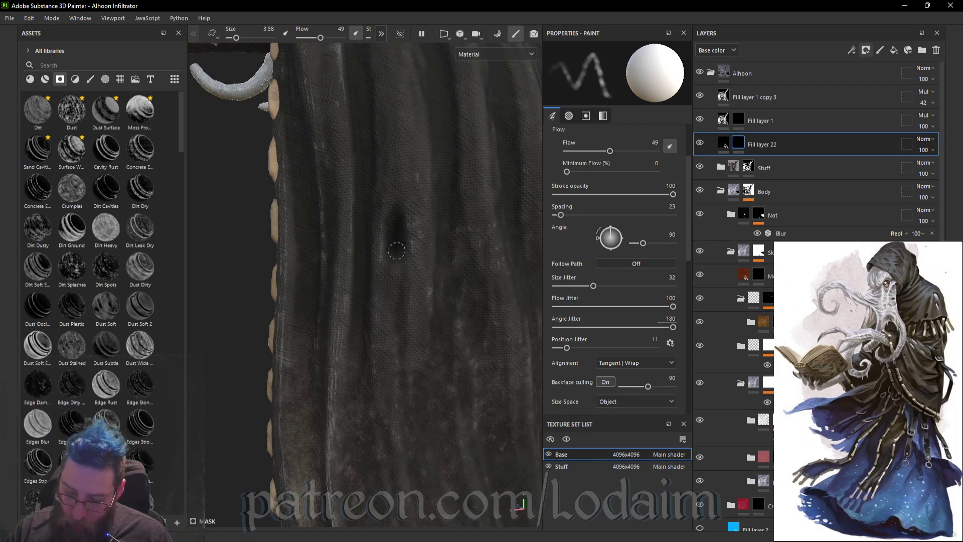
pyautogui.scroll(-5, 400, 231)
pyautogui.moveTo(400, 231)
pyautogui.keyDown('alt'); pyautogui.mouseDown()
pyautogui.moveTo(368, 276)
pyautogui.moveTo(469, 282)
pyautogui.moveTo(404, 282)
pyautogui.moveTo(477, 213)
pyautogui.moveTo(408, 287)
pyautogui.mouseUp(); pyautogui.keyUp('alt')
pyautogui.scroll(5, 408, 287)
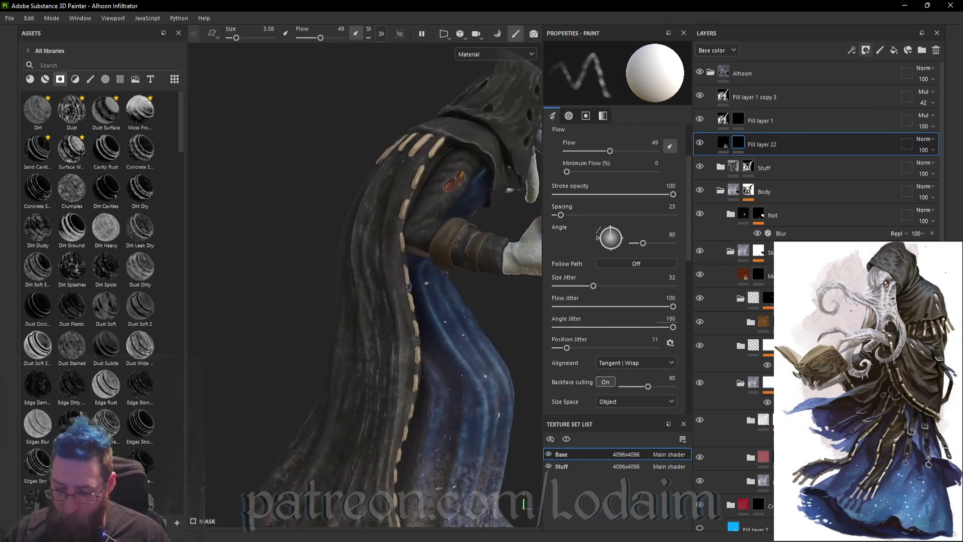
pyautogui.moveTo(497, 243)
pyautogui.keyDown('alt'); pyautogui.mouseDown()
pyautogui.moveTo(512, 241)
pyautogui.moveTo(474, 243)
pyautogui.moveTo(501, 238)
pyautogui.moveTo(507, 190)
pyautogui.moveTo(460, 208)
pyautogui.moveTo(482, 221)
pyautogui.moveTo(441, 242)
pyautogui.moveTo(401, 176)
pyautogui.moveTo(422, 177)
pyautogui.mouseUp(); pyautogui.keyUp('alt')
pyautogui.scroll(-5, 482, 221)
pyautogui.scroll(4, 422, 191)
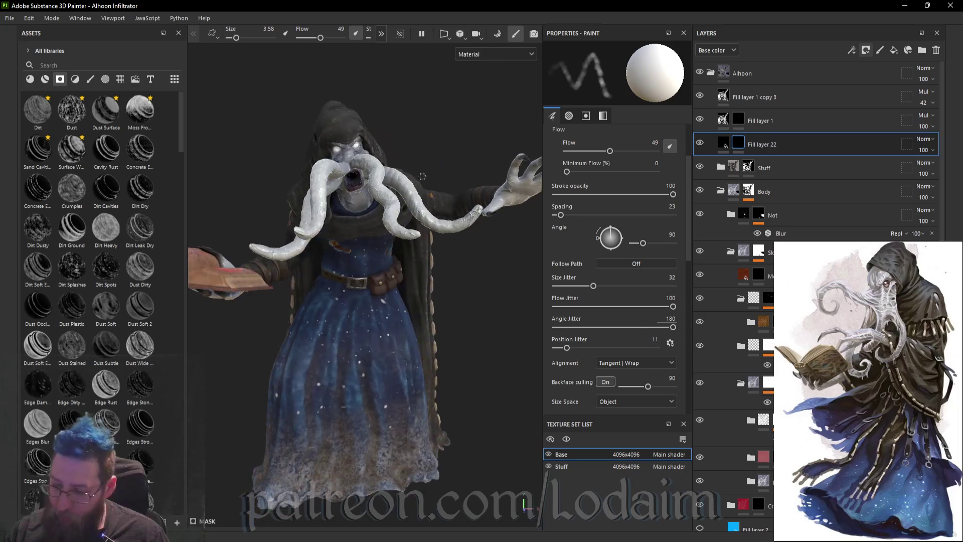
pyautogui.moveTo(479, 263)
pyautogui.keyDown('alt'); pyautogui.mouseDown()
pyautogui.moveTo(491, 230)
pyautogui.moveTo(467, 239)
pyautogui.mouseUp(); pyautogui.keyUp('alt')
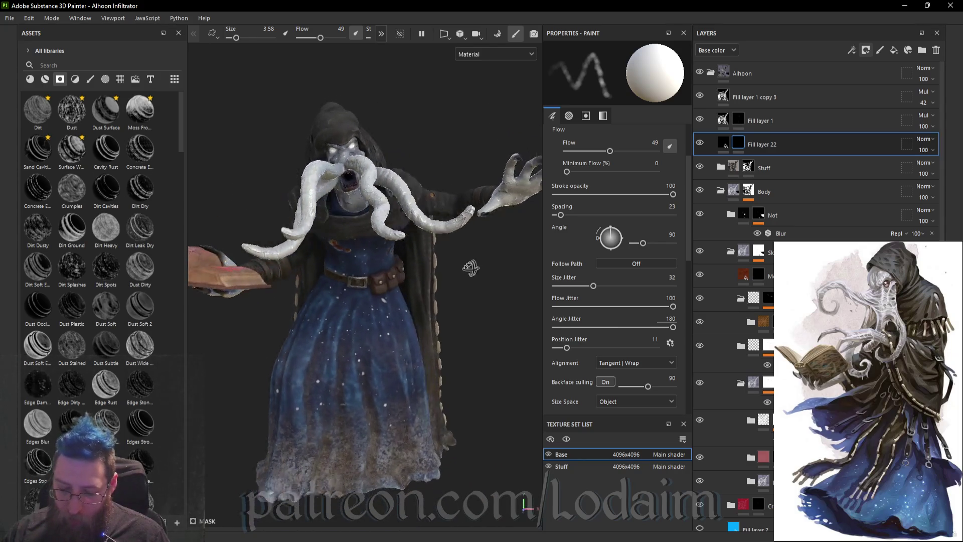
pyautogui.scroll(-4, 467, 240)
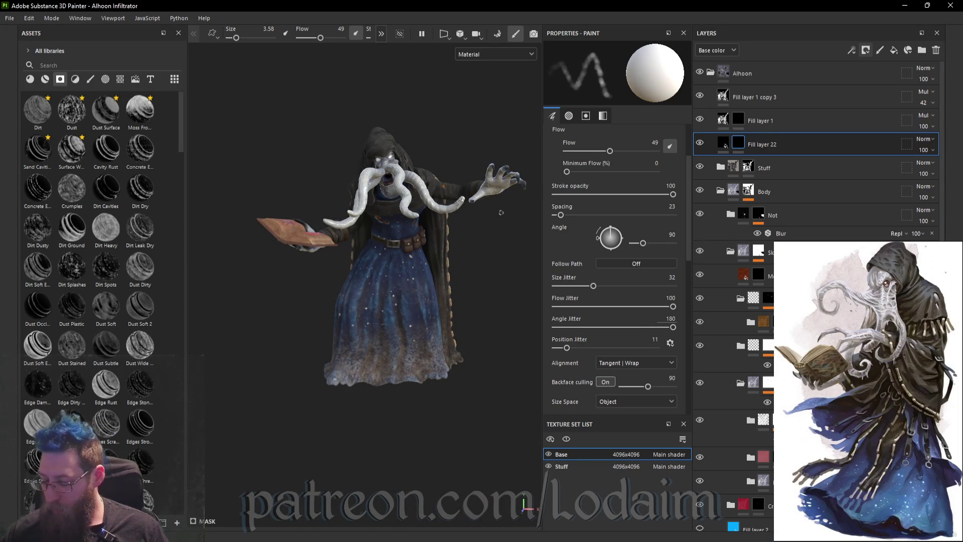
pyautogui.scroll(-1, 752, 200)
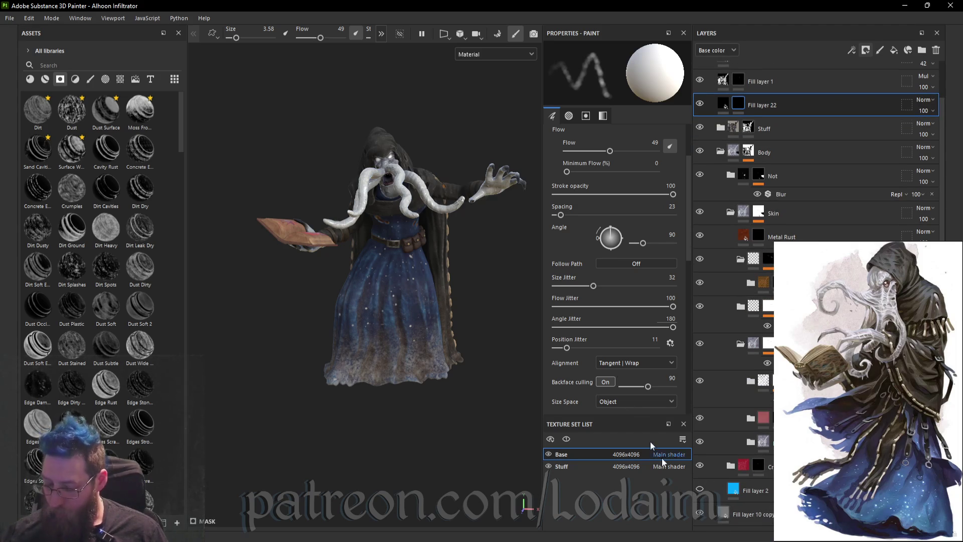
# - Hide all panels and orbit, zoom and reframe the Alhoon to inspect its glowing eyes, tentacles, cloak and starry robe
pyautogui.press('Tab')
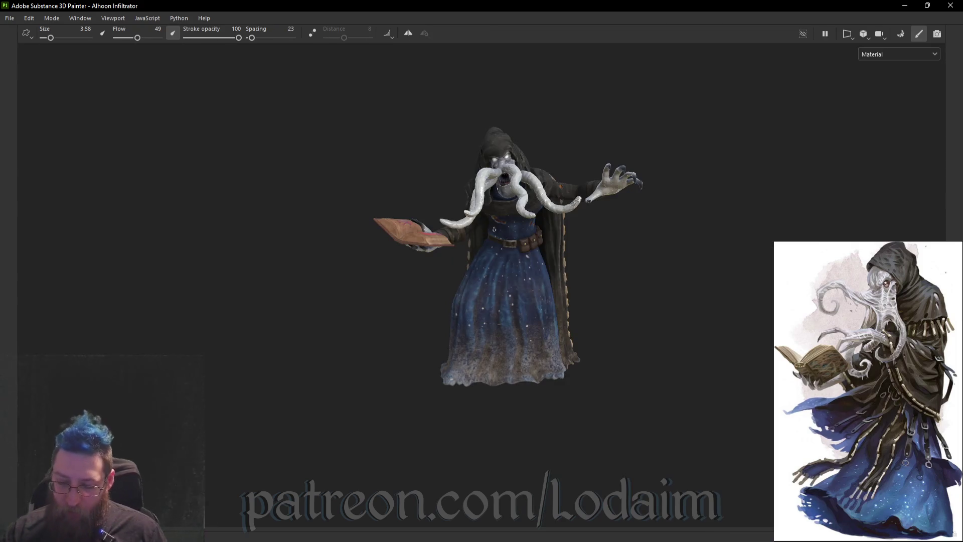
pyautogui.scroll(3, 602, 222)
pyautogui.keyDown('alt'); pyautogui.moveTo(602, 223); pyautogui.dragTo(635, 223); pyautogui.keyUp('alt')
pyautogui.moveTo(534, 219)
pyautogui.keyDown('alt'); pyautogui.mouseDown()
pyautogui.moveTo(678, 245)
pyautogui.moveTo(665, 258)
pyautogui.moveTo(523, 251)
pyautogui.moveTo(505, 231)
pyautogui.moveTo(679, 205)
pyautogui.moveTo(508, 228)
pyautogui.moveTo(660, 266)
pyautogui.moveTo(534, 251)
pyautogui.moveTo(597, 241)
pyautogui.moveTo(577, 236)
pyautogui.mouseUp(); pyautogui.keyUp('alt')
pyautogui.scroll(6, 440, 138)
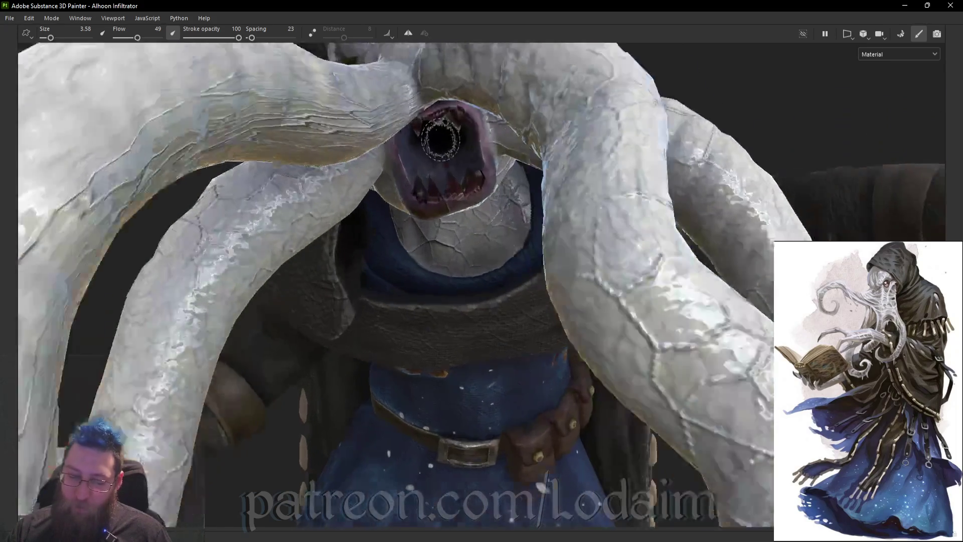
pyautogui.scroll(10, 441, 138)
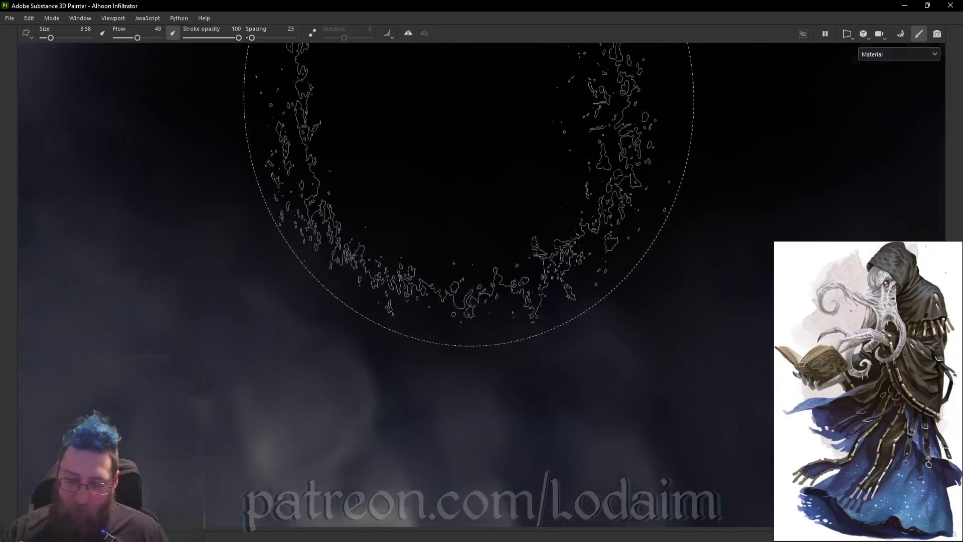
pyautogui.scroll(5, 469, 122)
pyautogui.press('f')
pyautogui.moveTo(630, 209)
pyautogui.keyDown('alt'); pyautogui.mouseDown()
pyautogui.moveTo(624, 260)
pyautogui.moveTo(617, 230)
pyautogui.moveTo(548, 241)
pyautogui.moveTo(637, 239)
pyautogui.mouseUp(); pyautogui.keyUp('alt')
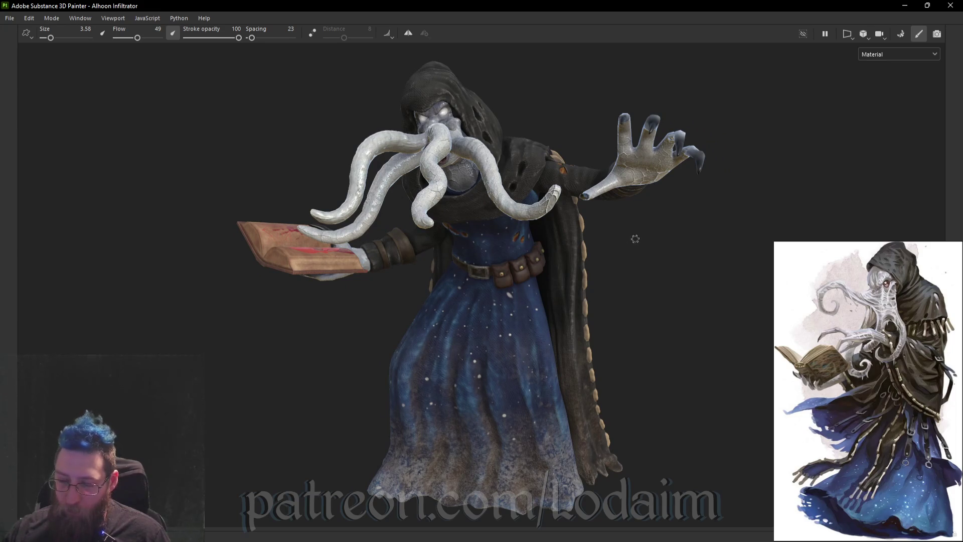